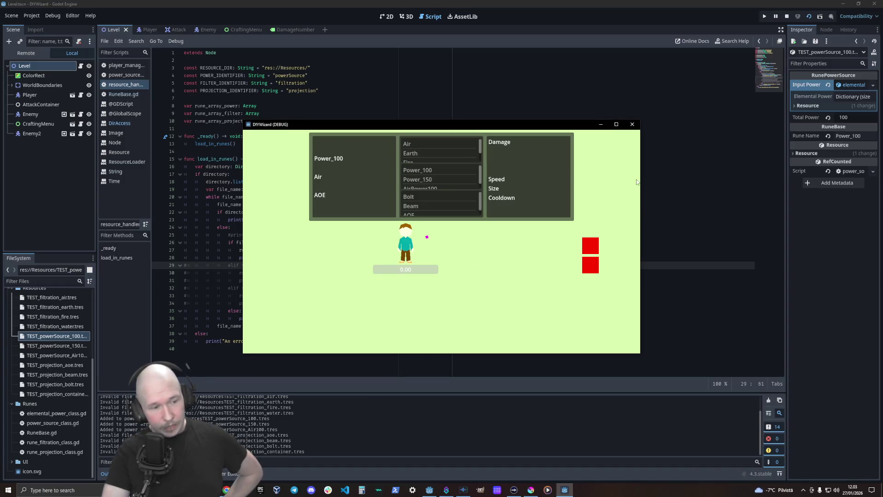
Step: Close the running DIYWizard debug window to get back to the script editor
left_click(632, 124)
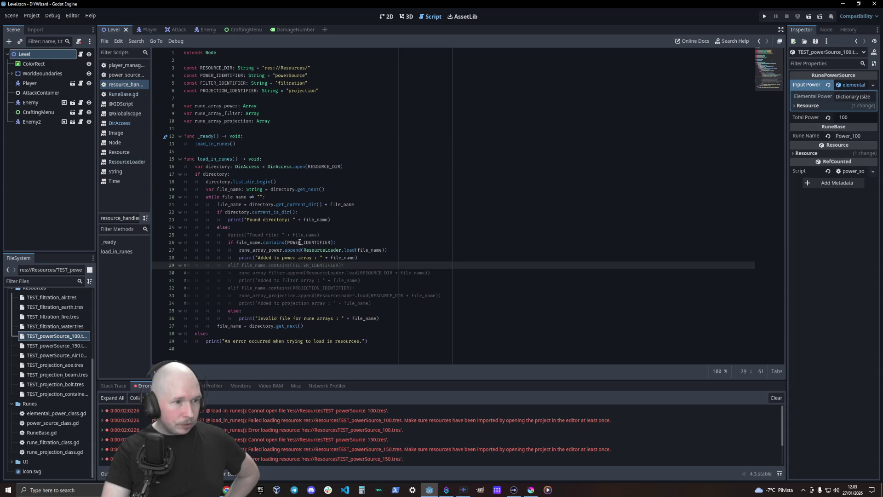
Step: Insert a "/" between get_current_dir() and file_name on line 21, then run the game
left_click(291, 221)
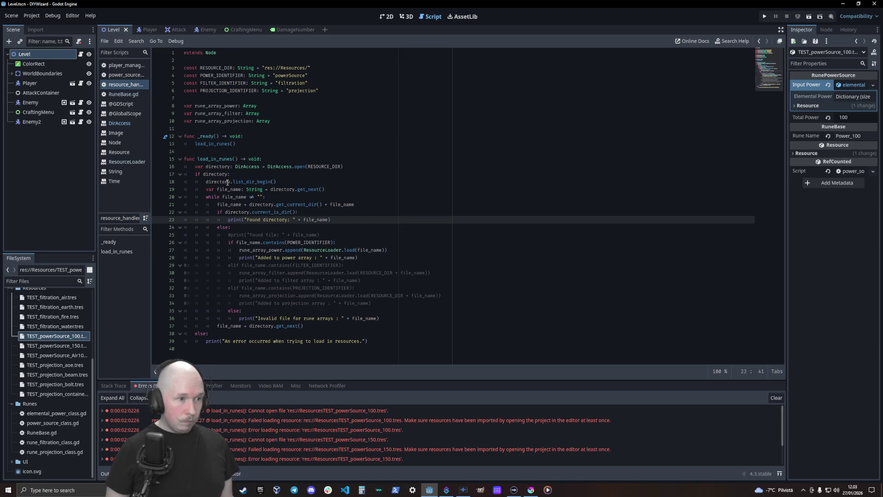
key("Up")
key("Up")
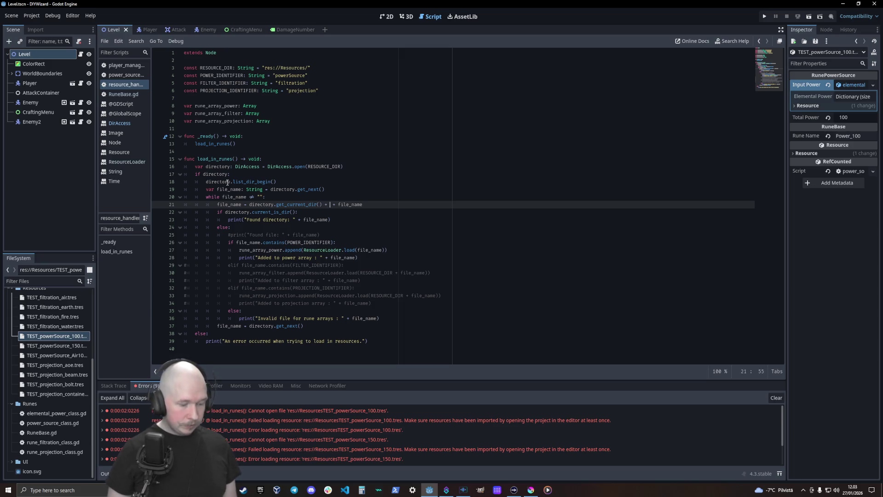
type("/")
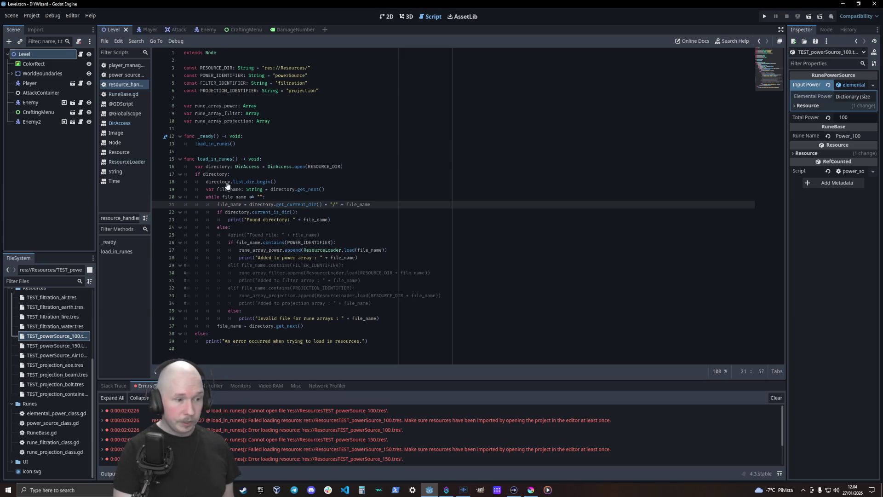
key("F5")
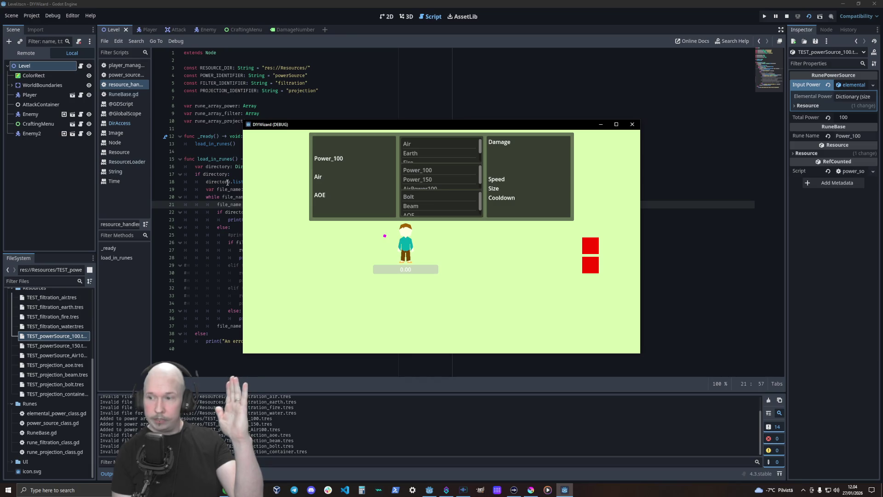
Step: Stop the DIYWizard game with F8 and show the debugger's now-empty Errors list
key("F8")
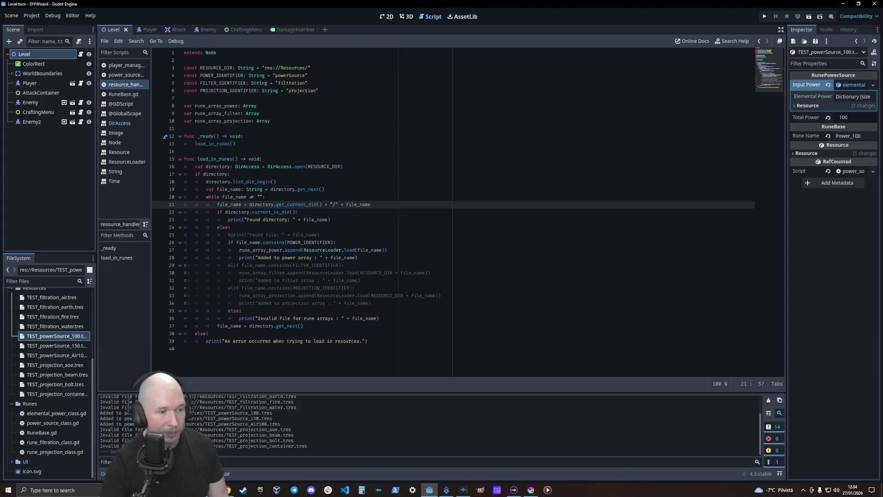
key("alt+d")
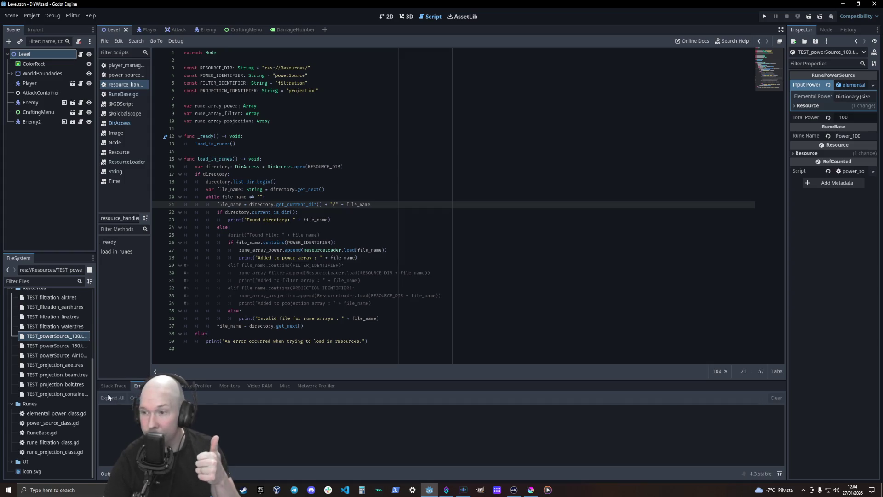
Step: Remove the "RESOURCE_DIR + " prefix from the load calls on lines 30 and 33
left_click_drag(402, 274, 360, 274)
key("Delete")
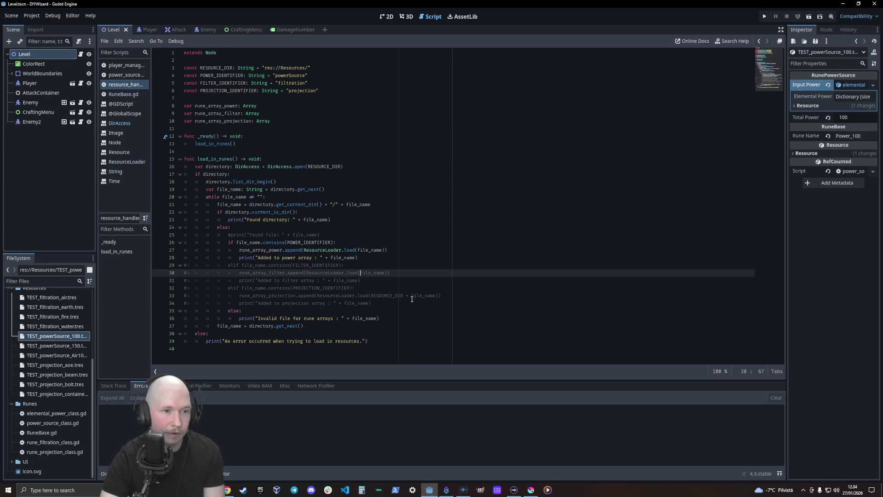
left_click(412, 296)
left_click_drag(411, 295, 371, 296)
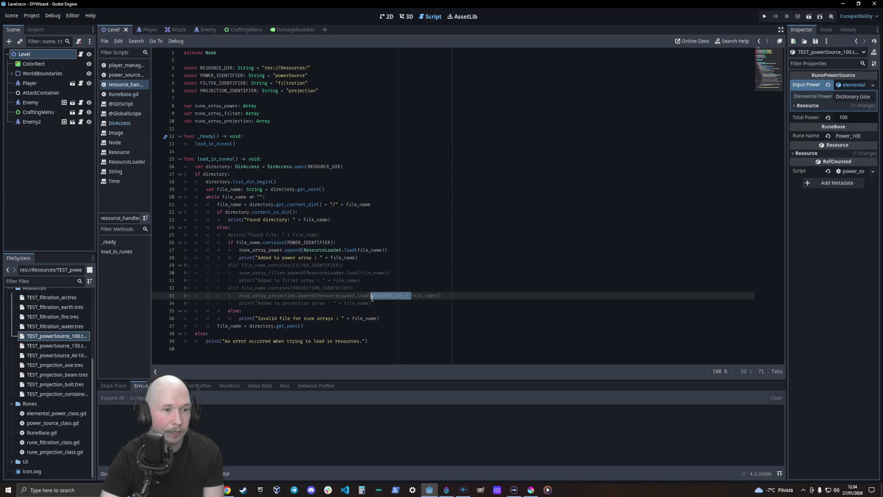
key("Delete")
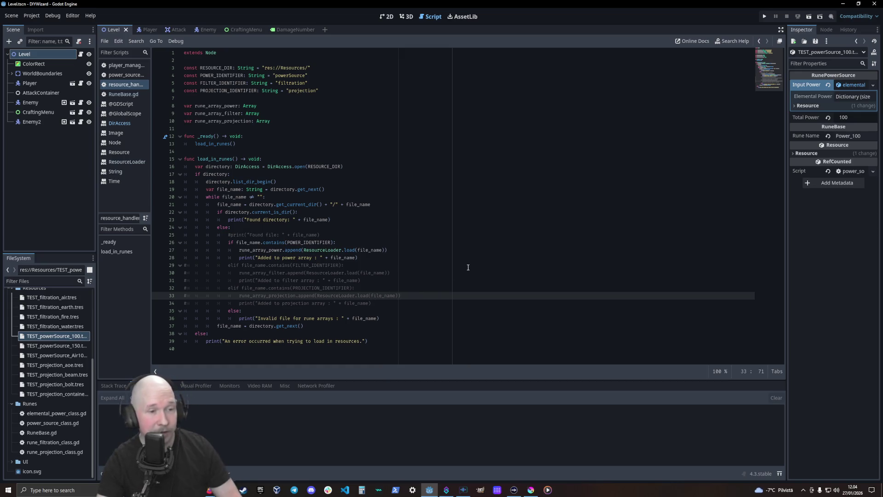
Step: Uncomment the filter and projection branches on lines 29–34 and run the game with F5
left_click(189, 303)
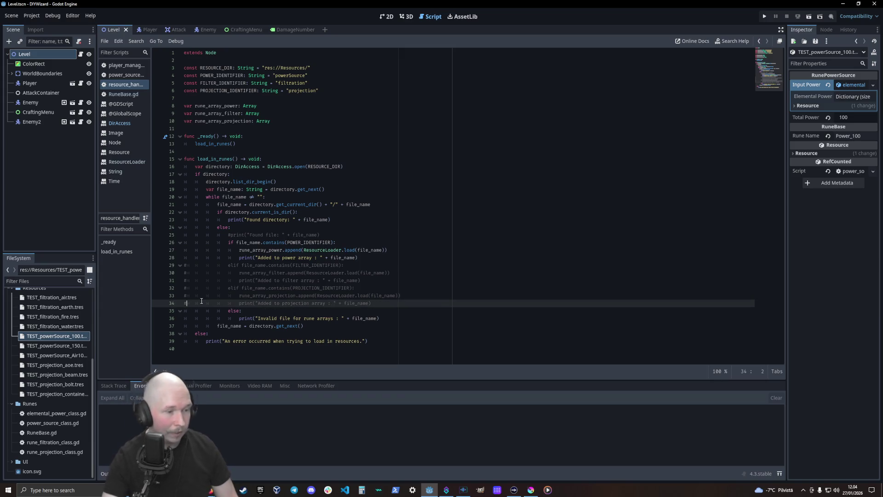
key("shift+alt+Up")
key("shift+alt+Up")
key("shift+alt+Up")
key("shift+alt+Up")
key("BackSpace")
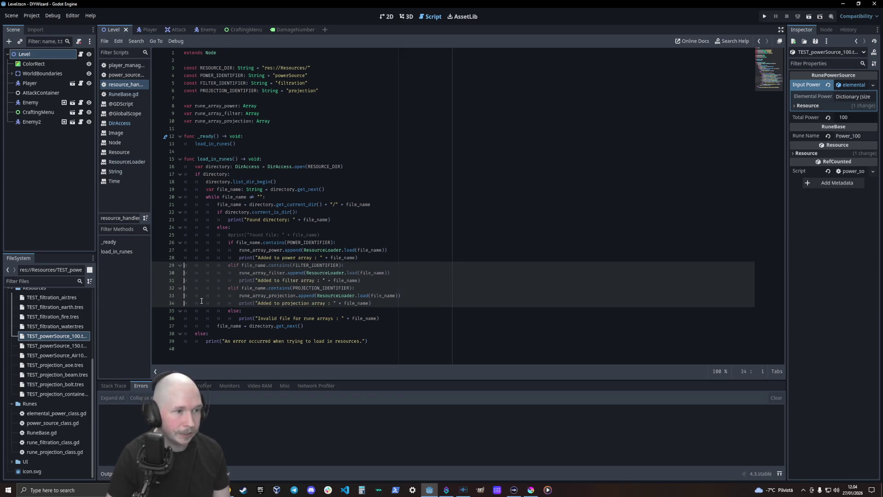
key("F5")
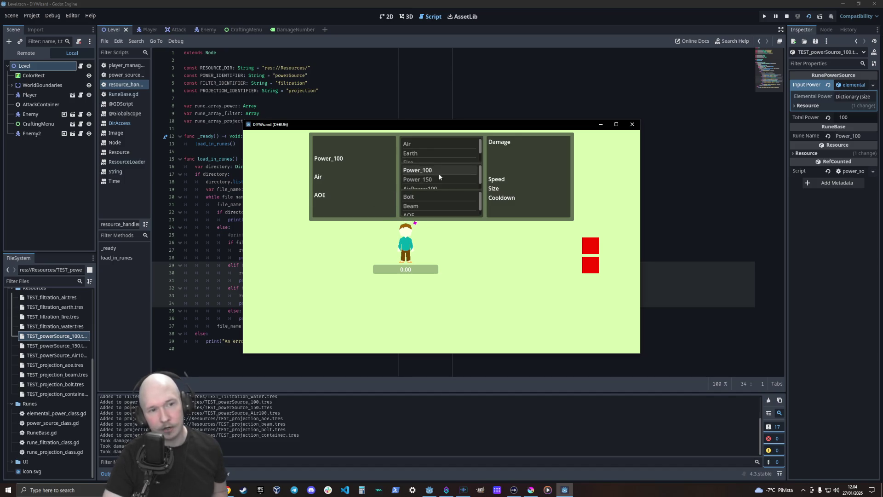
Step: Scroll the game's middle rune list down to check that AirPower100 is listed
scroll(442, 182, "down", 1)
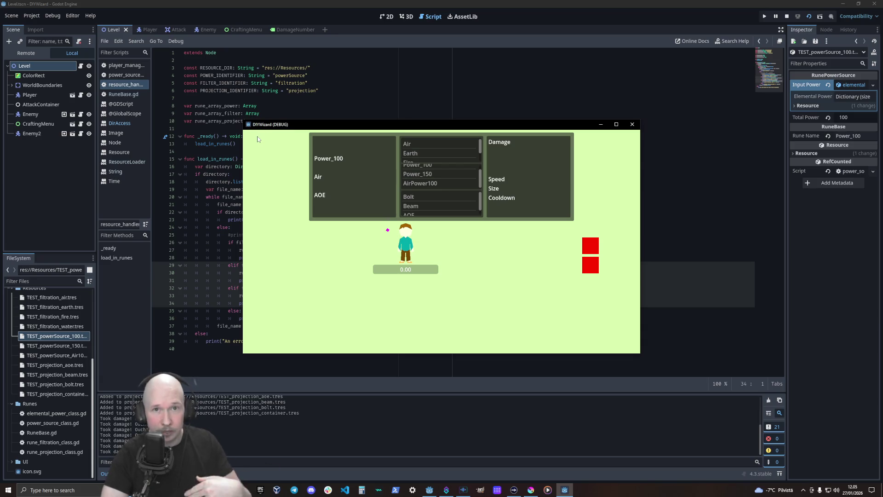
Step: Close the test game, delete the commented #print("Found file: ") line 25, and save
left_click(632, 124)
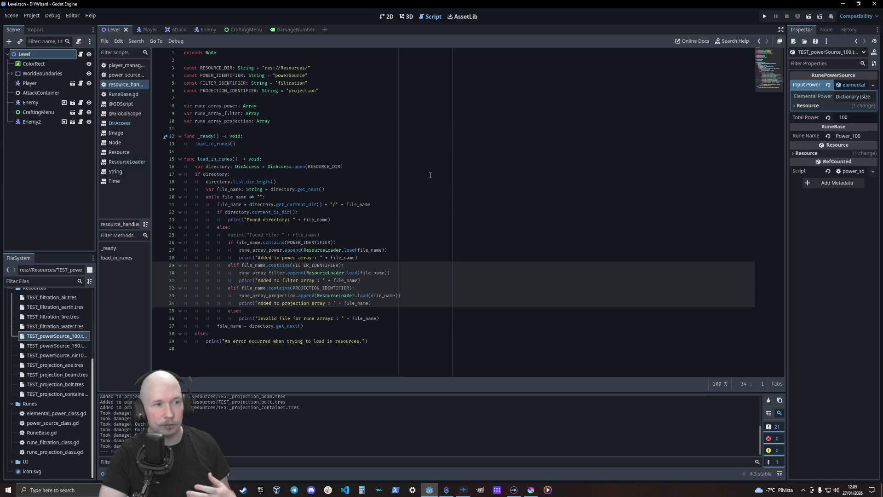
left_click(418, 235)
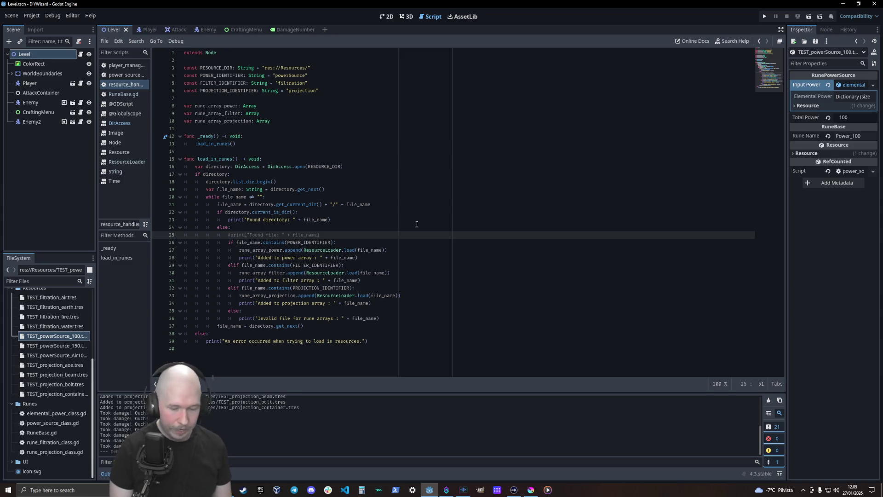
key("shift+Home")
key("BackSpace")
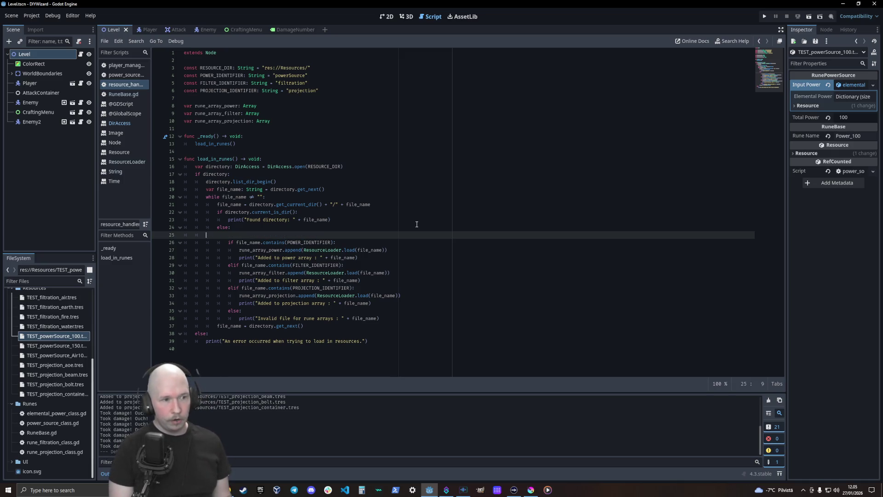
key("BackSpace")
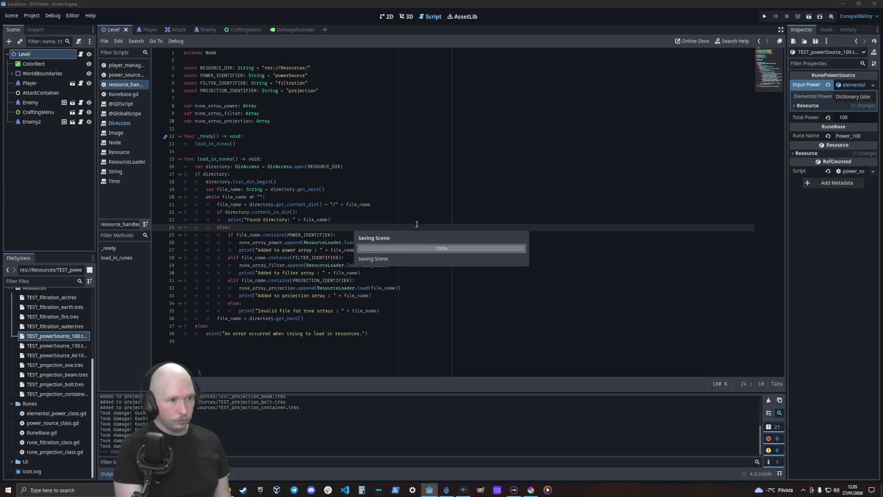
key("Escape")
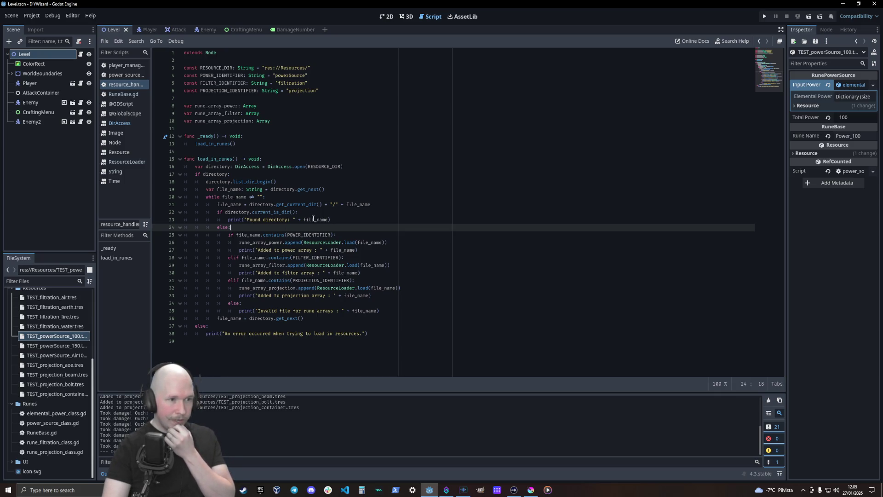
scroll(238, 423, "up", 2)
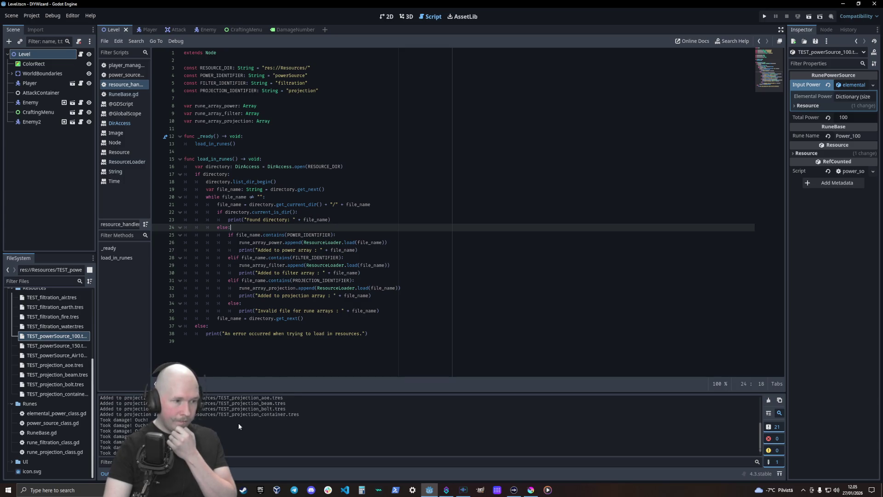
scroll(135, 413, "up", 3)
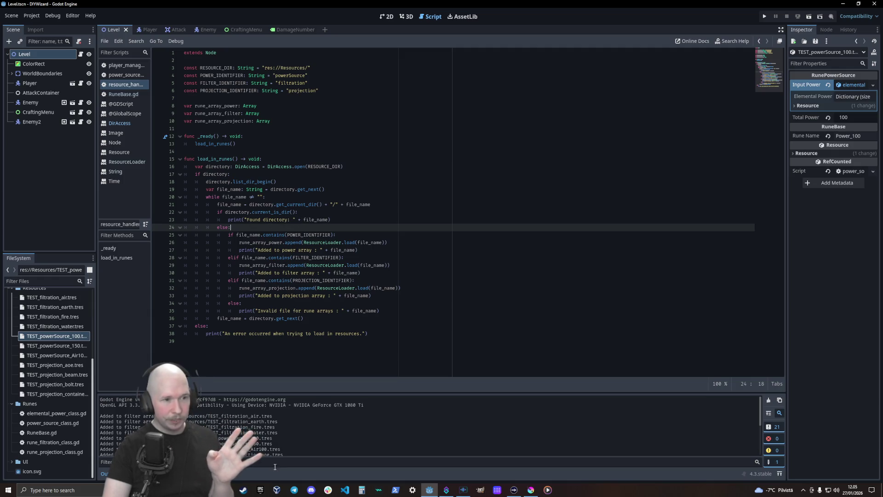
Step: Comment out the "Added to" power, filter and projection array prints on lines 27, 30 and 33
left_click(237, 250)
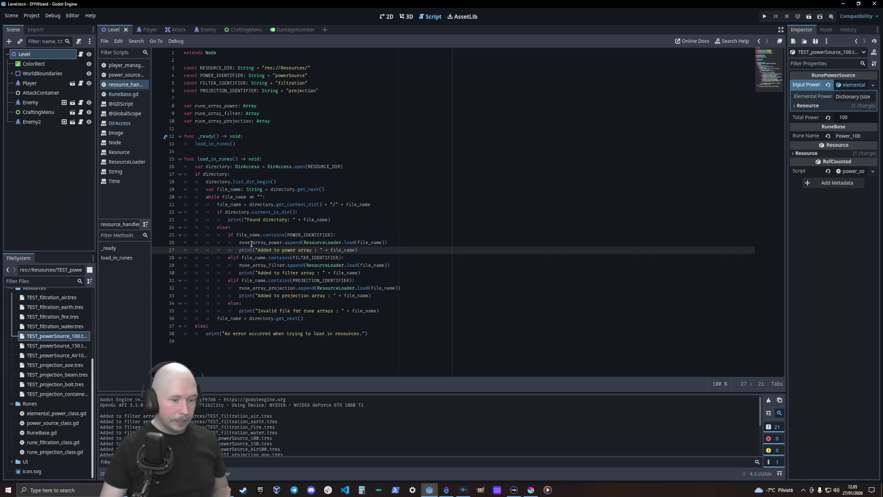
key("Left")
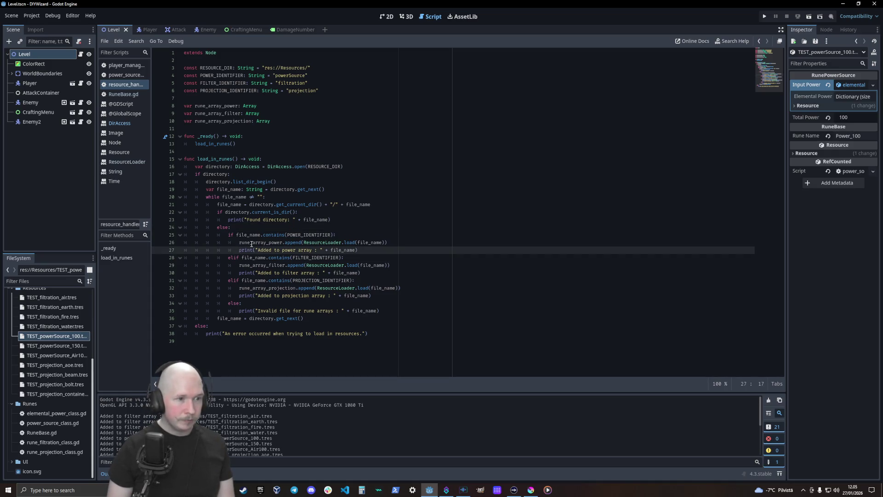
key("Down")
key("Down")
key("Down")
key("Up")
key("Up")
key("Up")
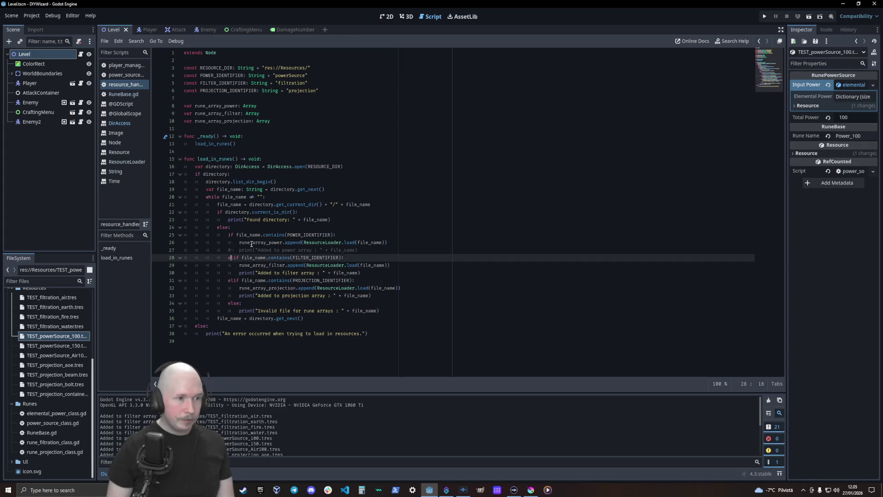
key("BackSpace")
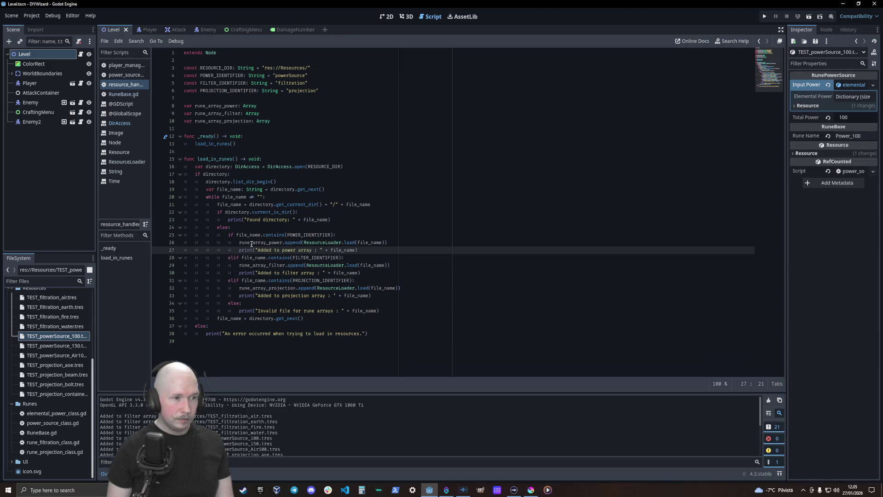
key("ctrl+k")
key("Down")
key("Down")
key("Down")
key("ctrl+k")
key("Down")
key("Down")
key("Down")
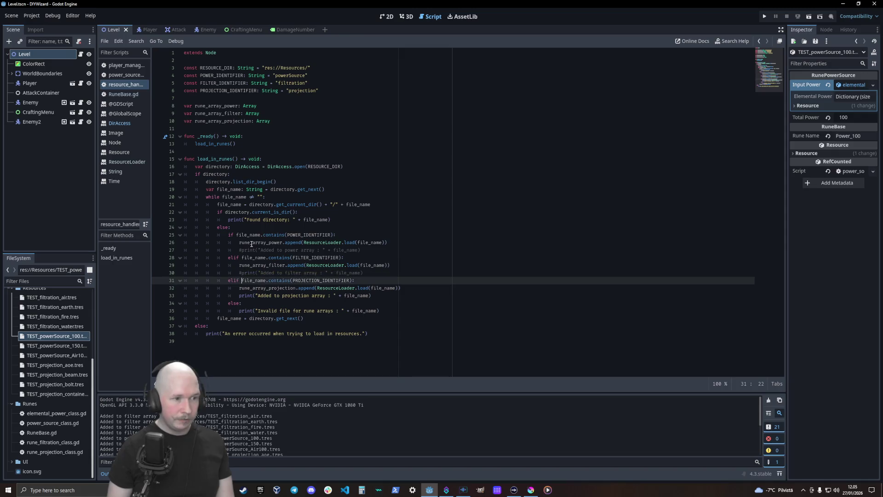
type("#")
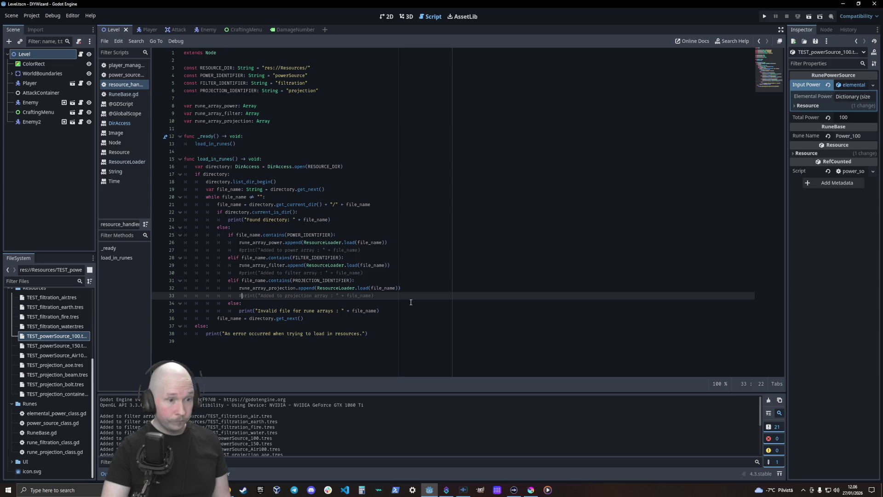
left_click(444, 259)
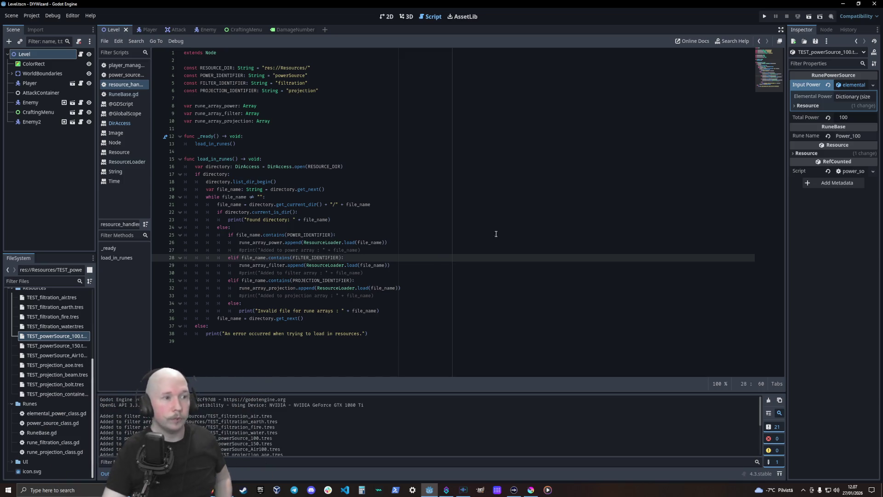
Step: Add a func load_in_reasources() -> void: header below the _ready function
left_click(247, 148)
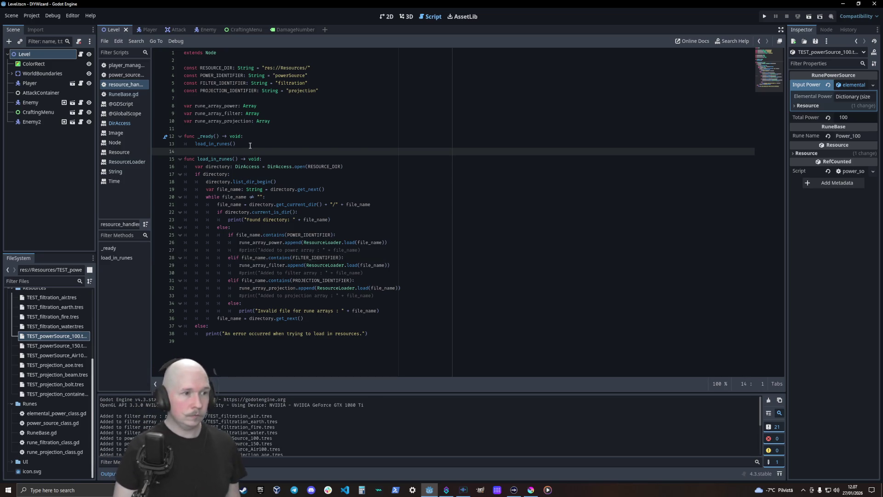
key("Return")
key("Return")
key("Return")
key("Up")
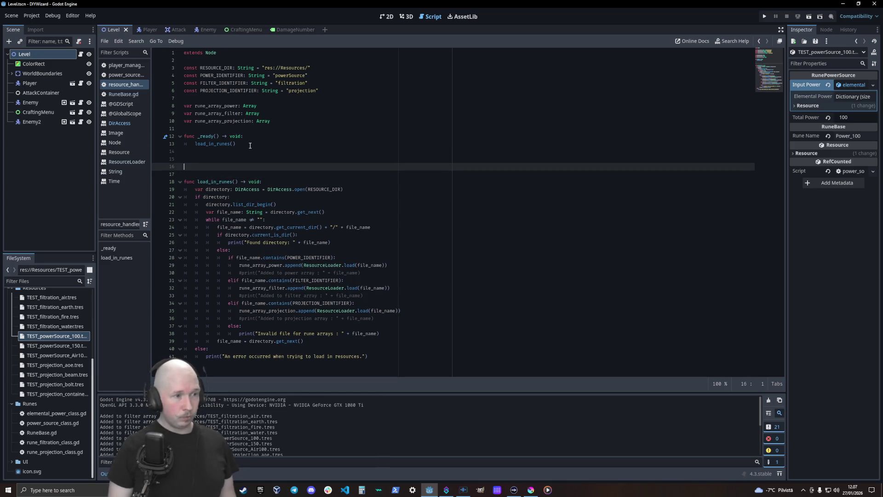
type("func")
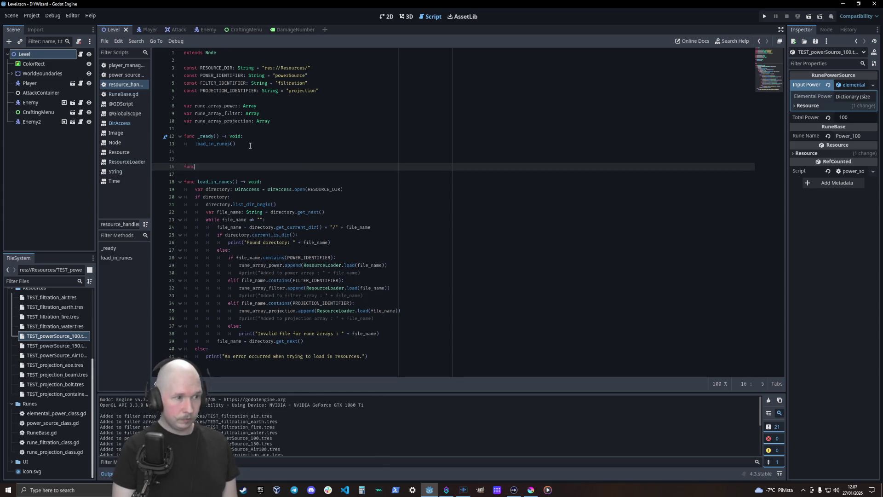
type(" lo")
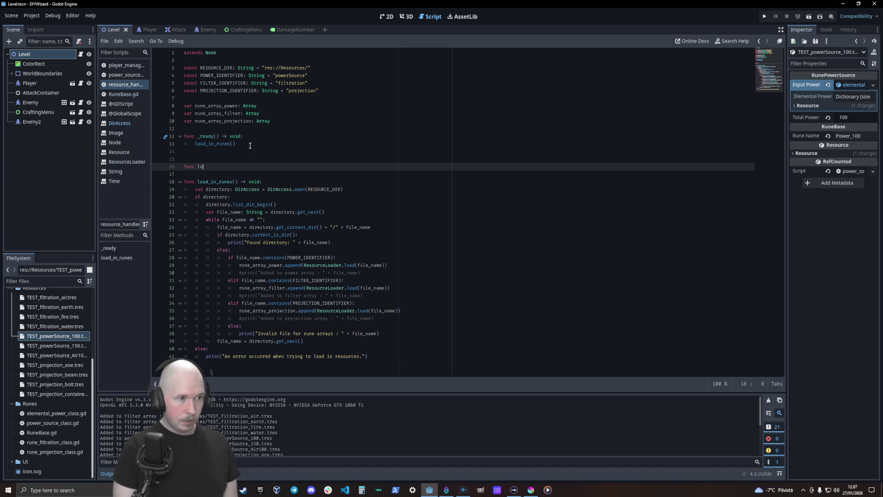
type("ad in_")
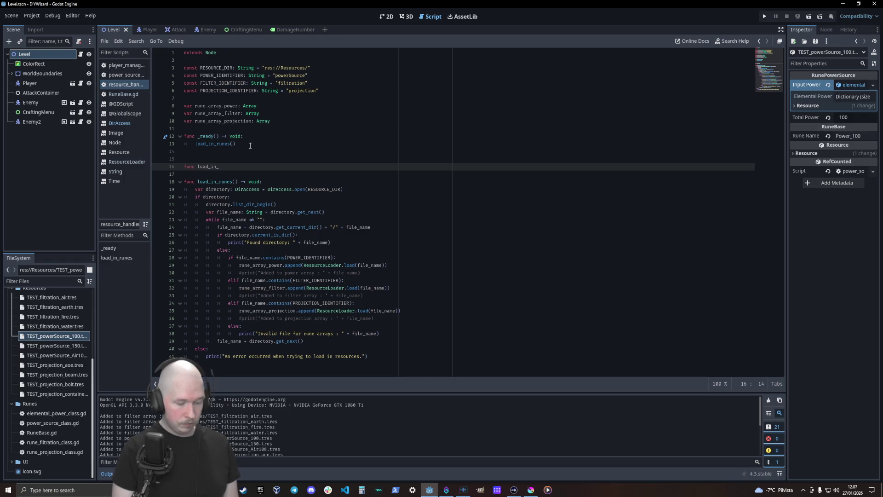
type("asources")
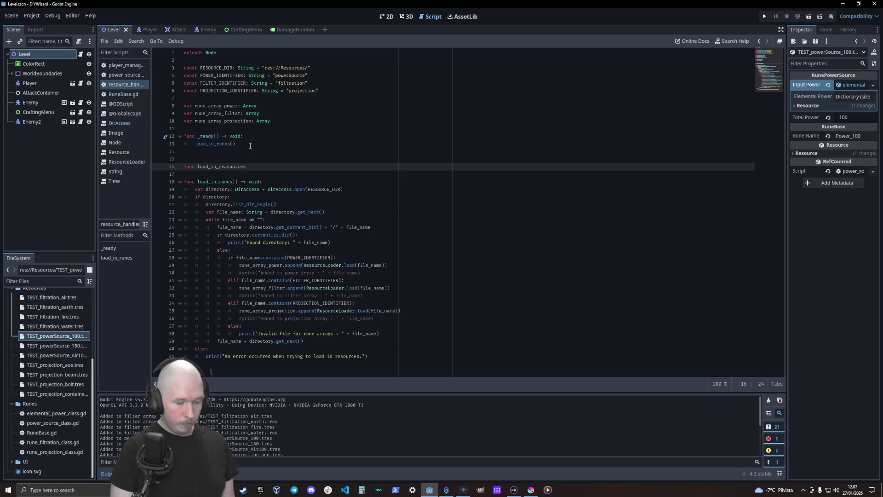
type("(")
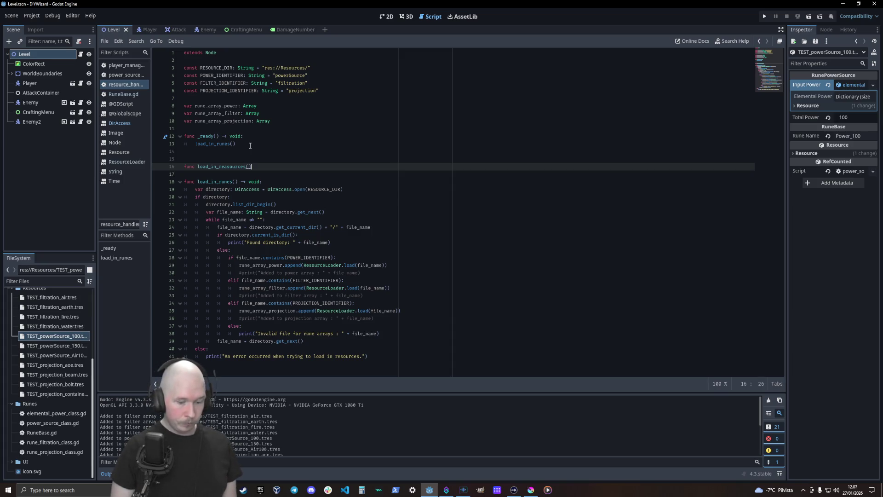
type("oid:")
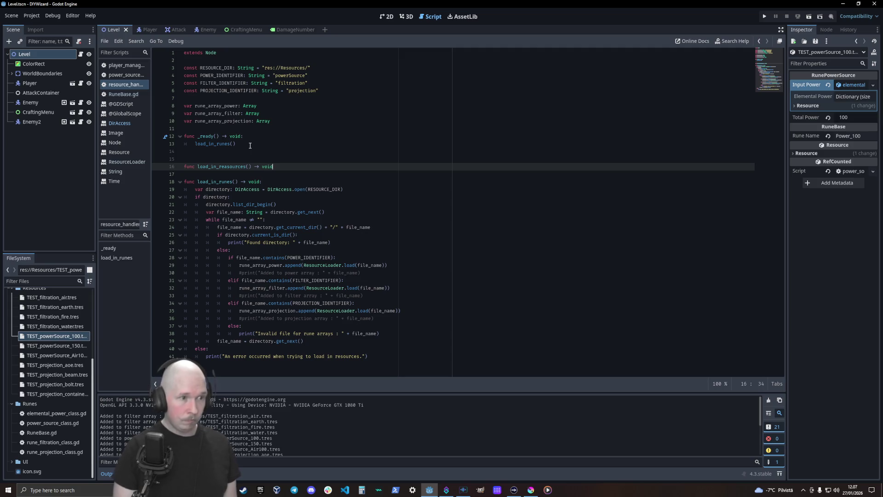
key("Return")
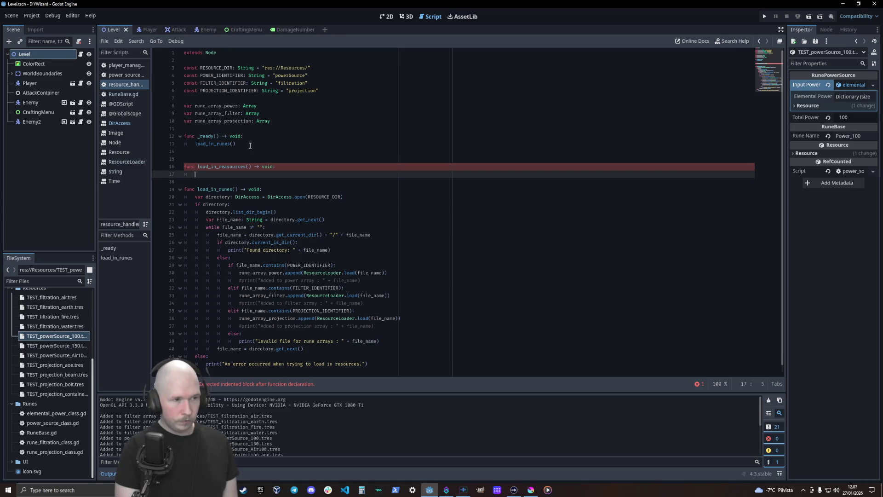
Step: Fill its body with the DirAccess.open and list_dir_begin lines copied from load_in_runes
type("var ")
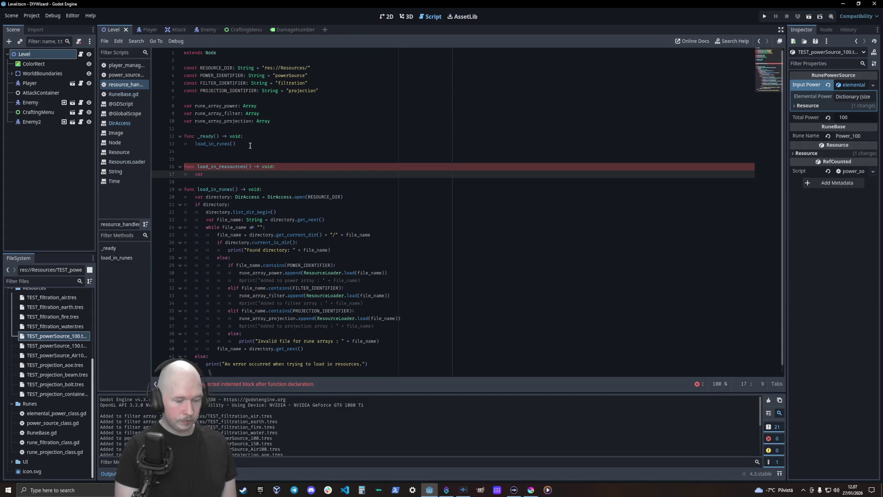
type("dire")
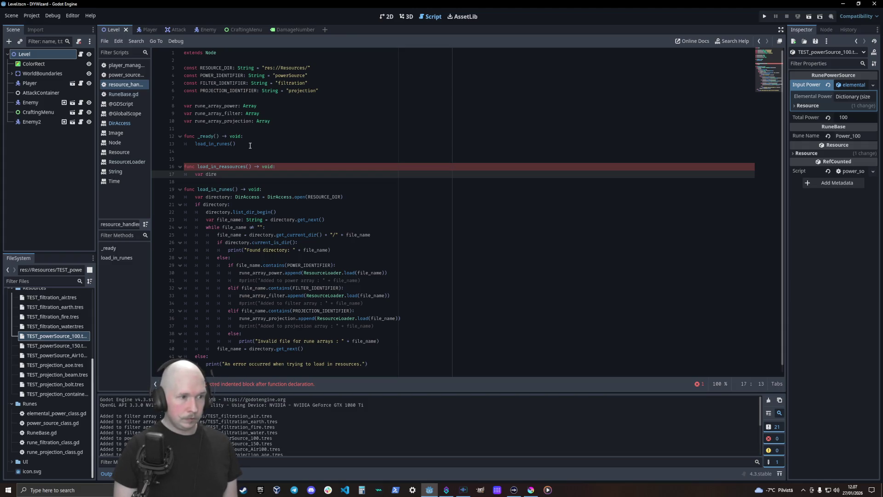
type("ctory")
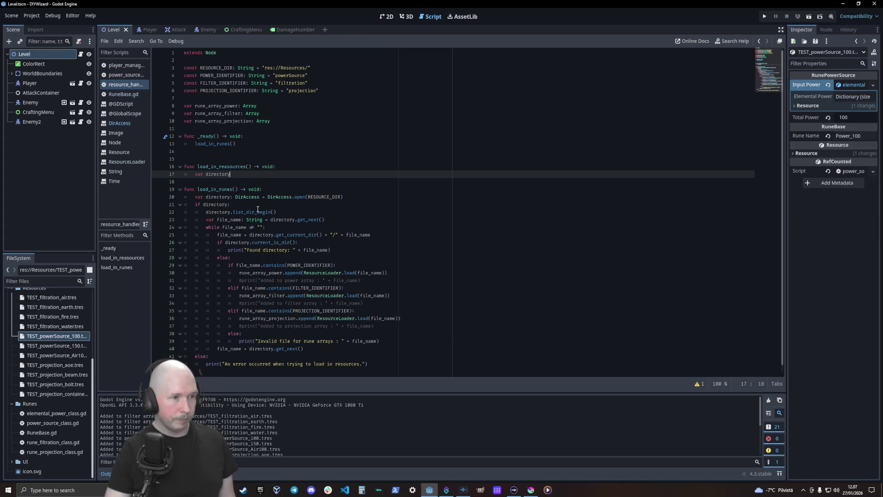
left_click_drag(276, 212, 158, 200)
key("ctrl+c")
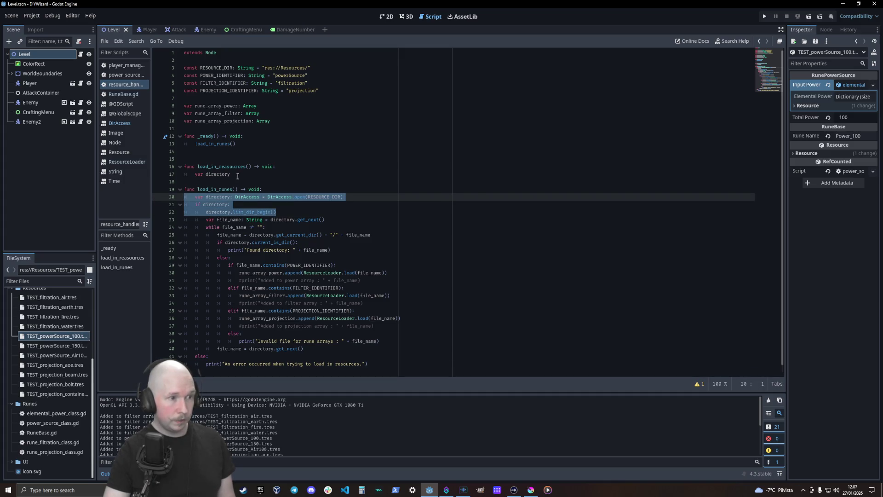
left_click_drag(237, 175, 179, 175)
key("ctrl+v")
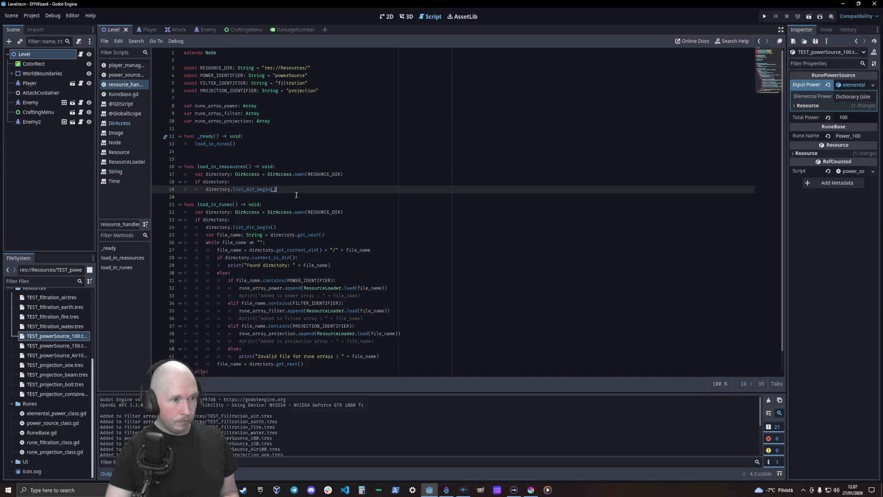
Step: Copy the file_name get_next line and the while loop line into load_in_reasources
left_click_drag(331, 235, 193, 237)
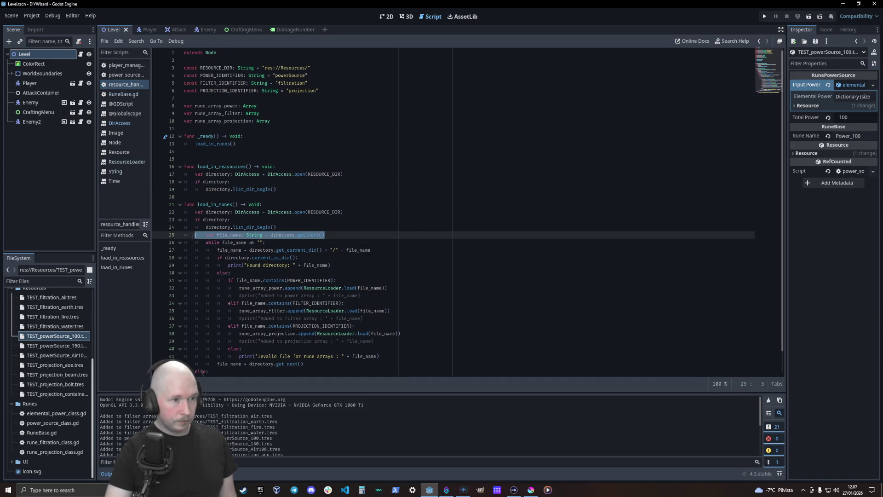
left_click(336, 235)
key("ctrl+shift+d")
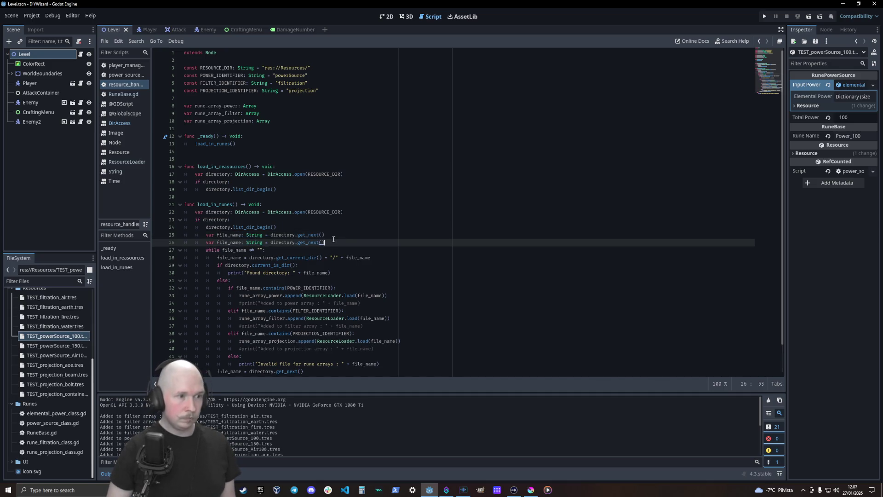
key("alt+Up")
key("alt+Up")
key("alt+Up")
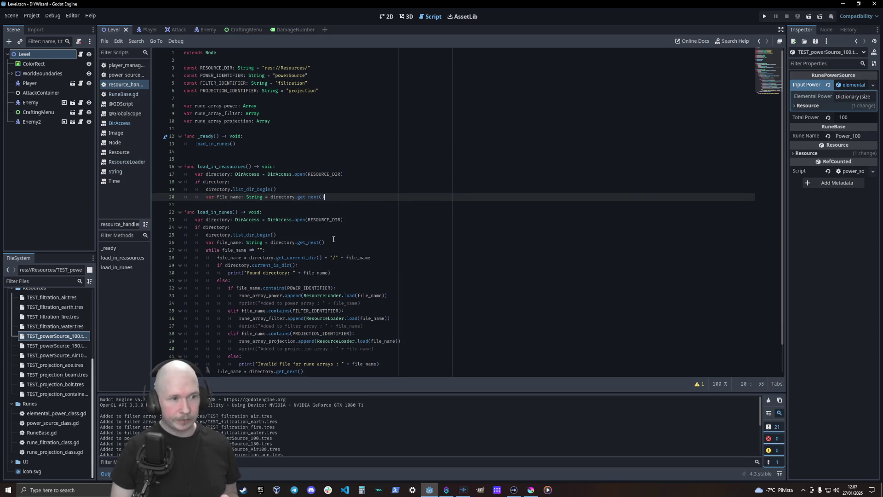
key("Down")
key("Down")
key("Down")
key("Up")
key("Up")
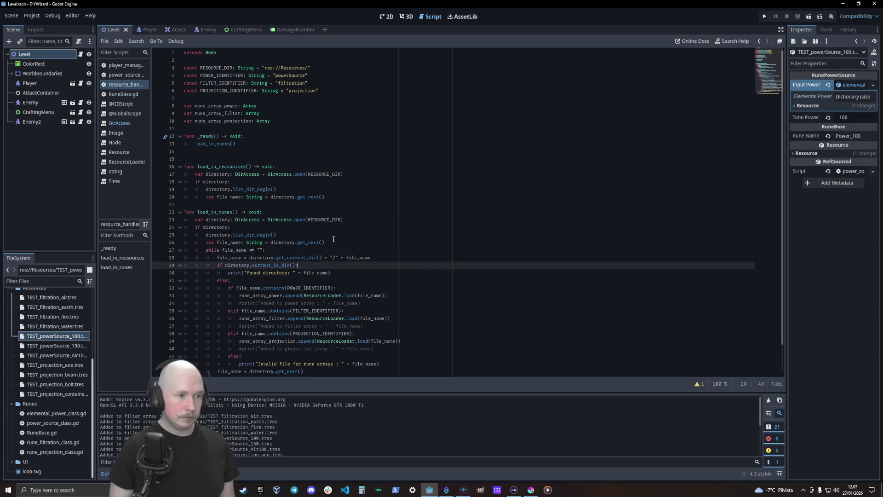
key("Up")
key("Up")
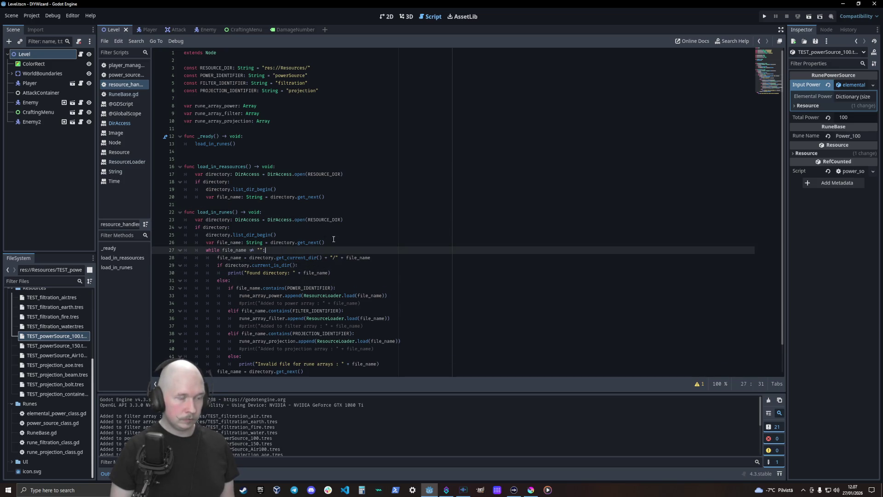
key("ctrl+shift+d")
key("alt+Up")
key("alt+Up")
key("alt+Up")
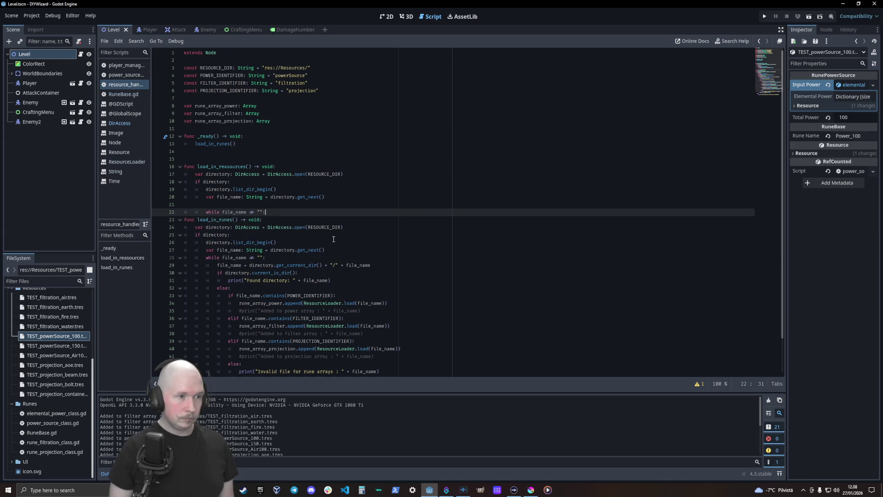
key("Down")
key("Down")
key("Down")
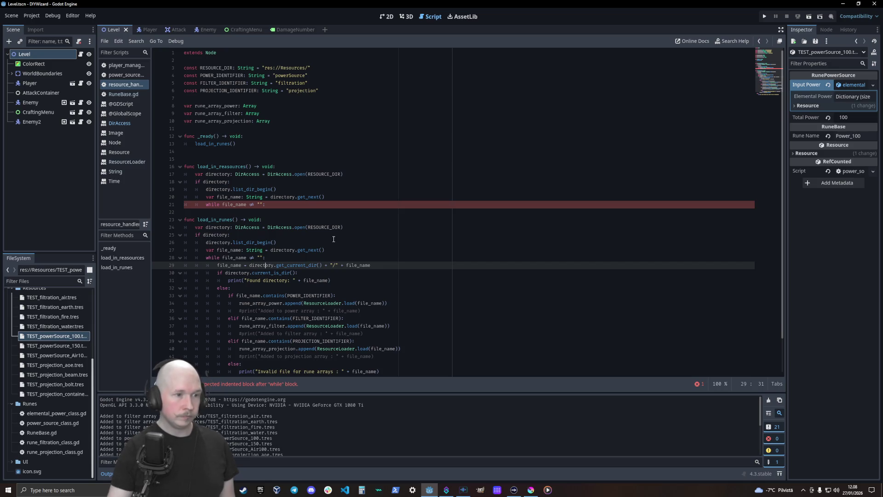
Step: Copy the path, current_is_dir check and "Found directory:" print into the new loop
mouse_move(298, 273)
left_mouse_down()
mouse_move(182, 278)
mouse_move(169, 270)
left_mouse_up()
key("ctrl+c")
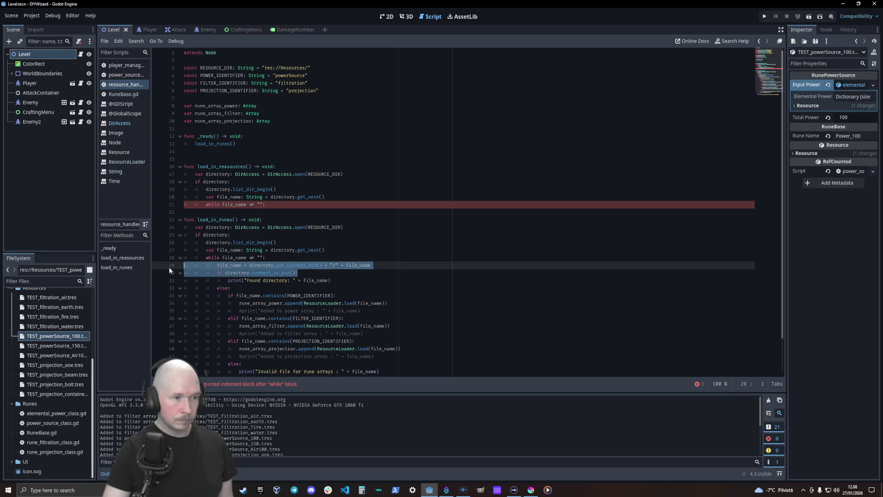
left_click(254, 214)
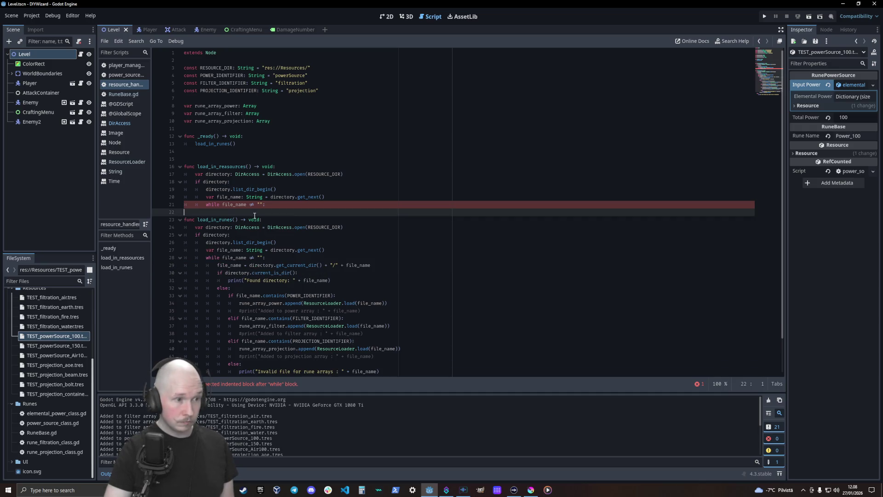
key("ctrl+v")
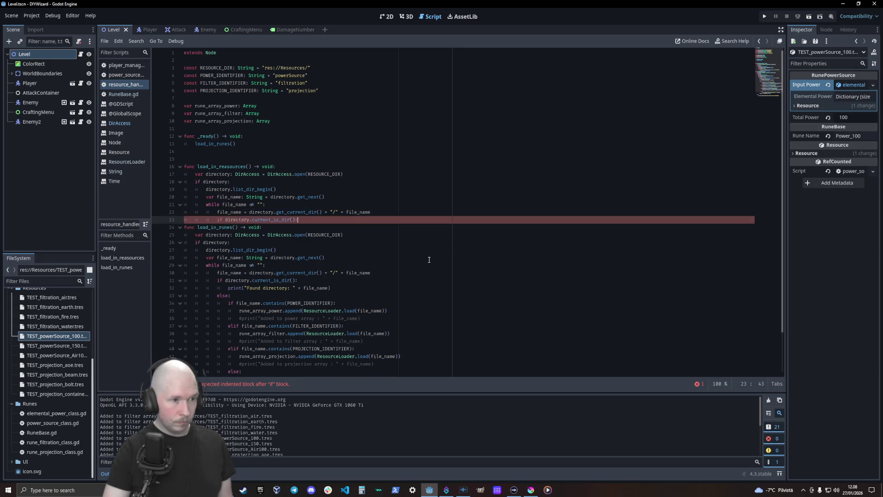
left_click(353, 286)
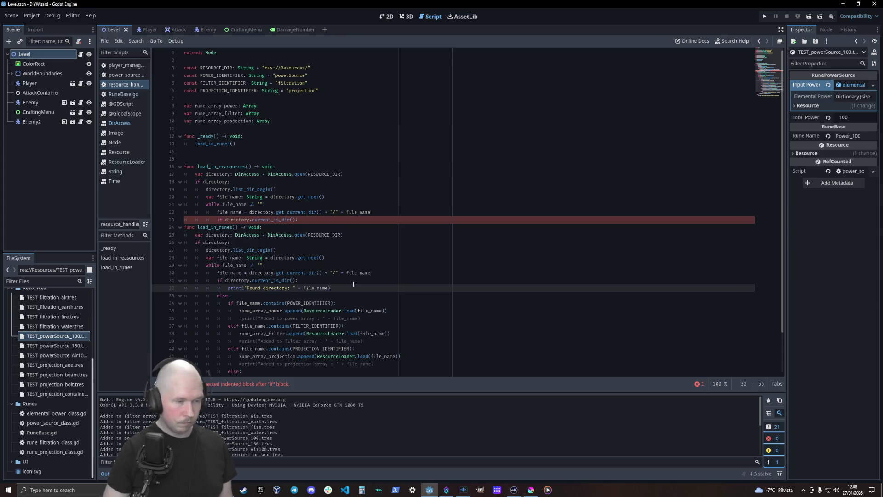
key("ctrl+shift+d")
key("alt+Up")
key("alt+Up")
key("alt+Up")
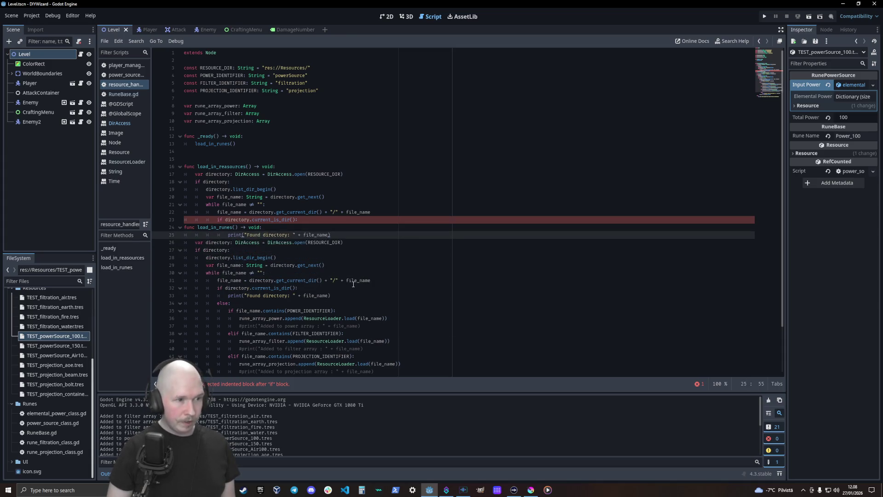
key("Return")
key("Return")
key("Return")
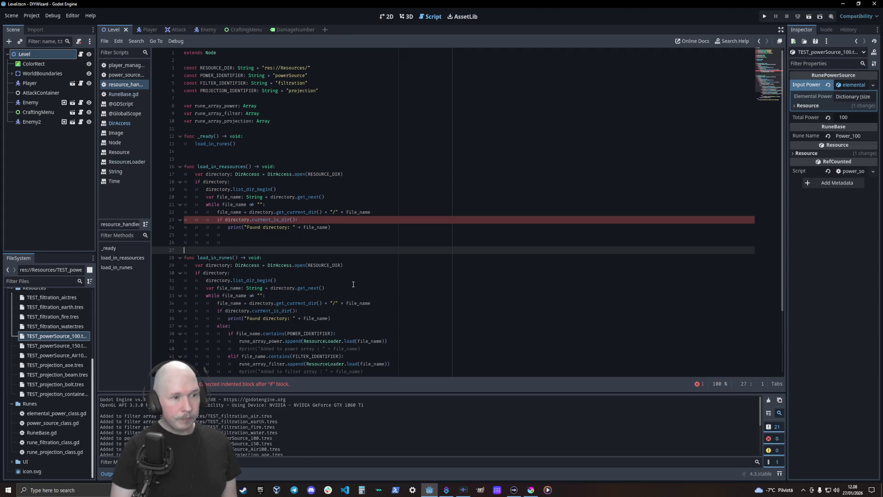
key("Up")
key("shift+End")
key("BackSpace")
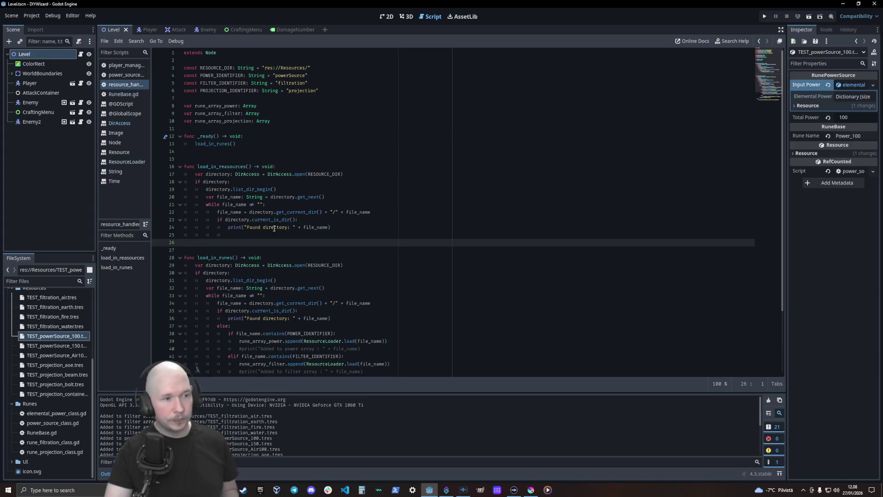
left_click(239, 236)
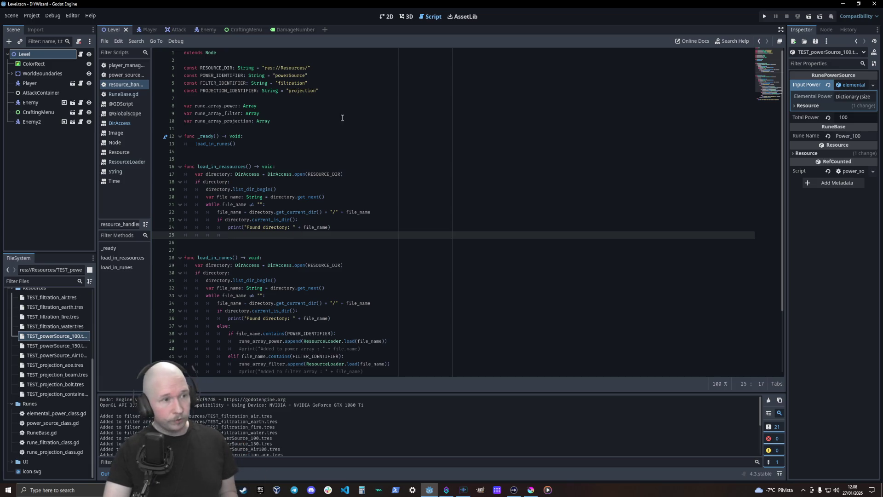
Step: Declare const RUNE_DIR: String = "" on a new line below RESOURCE_DIR
left_click(363, 75)
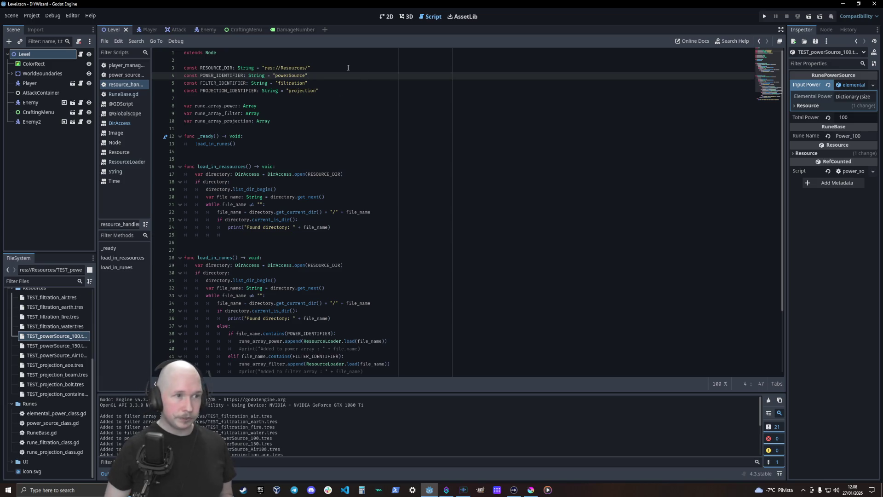
key("Up")
key("Return")
key("Return")
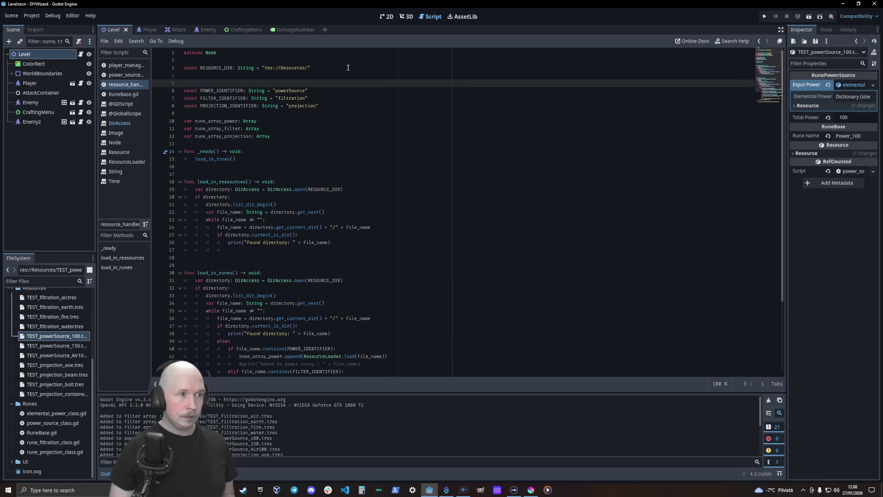
key("Up")
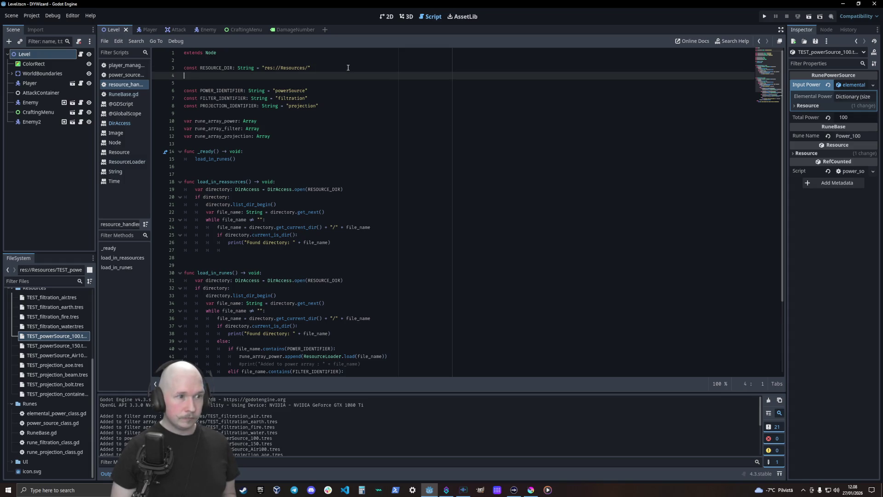
type("const ")
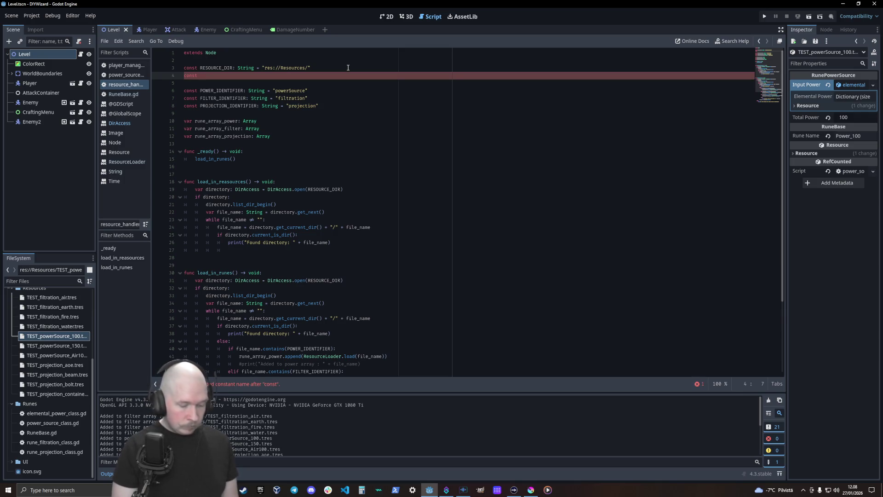
type("R")
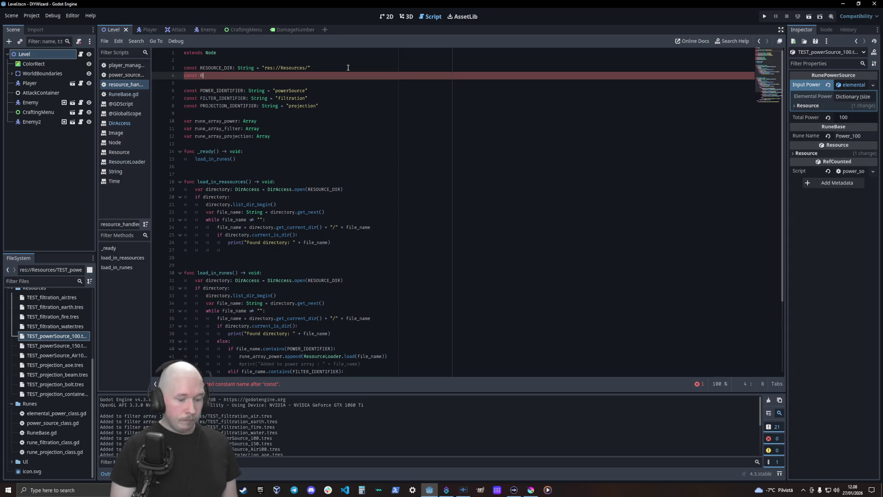
type("uUNE_DIR")
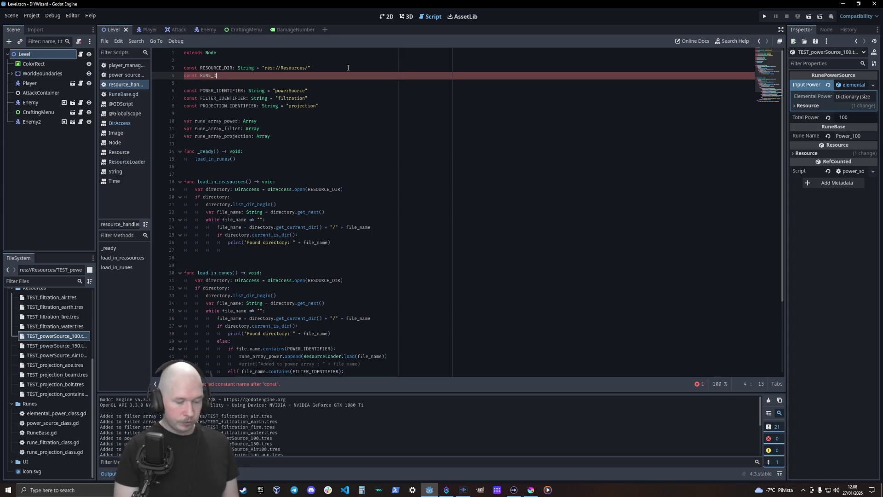
type(" STRIN")
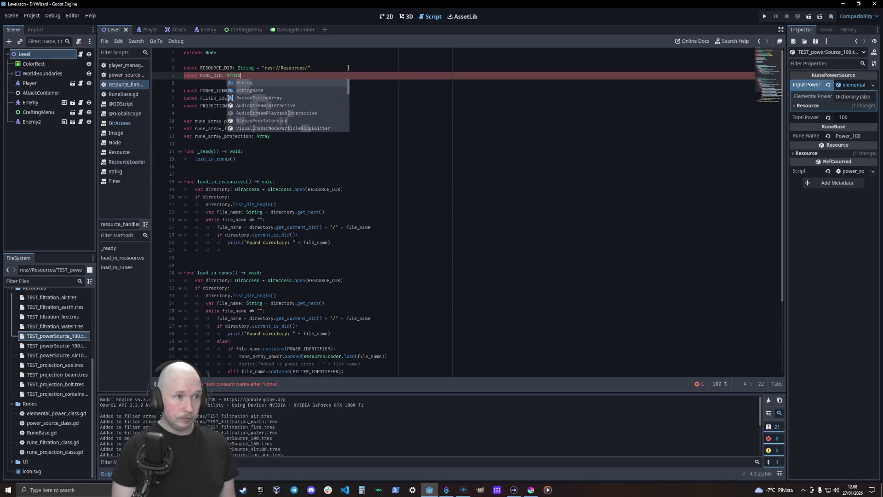
key("Return")
type("\"")
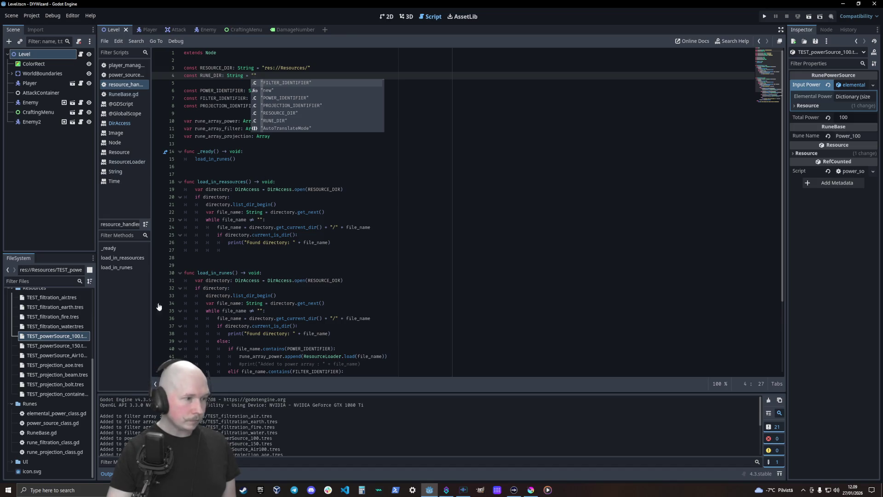
scroll(59, 314, "up", 1)
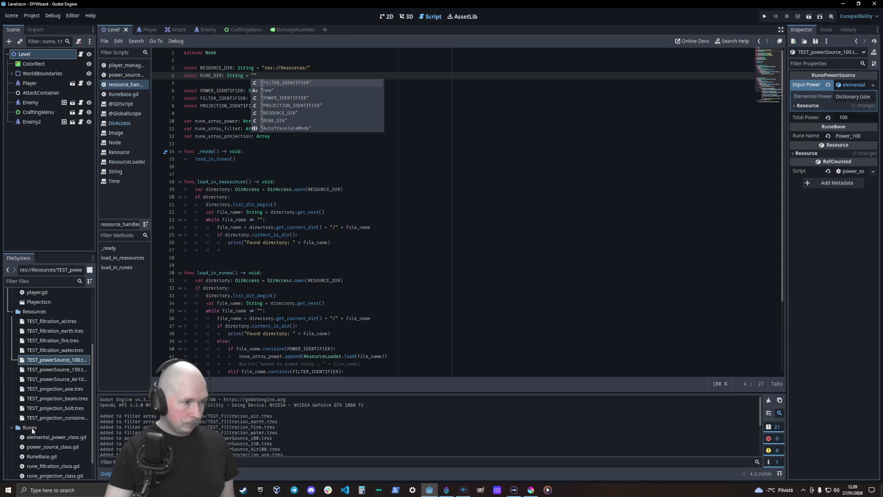
Step: Create a RuneResources folder inside res://Resources from the FileSystem dock's context menu
left_click(35, 312)
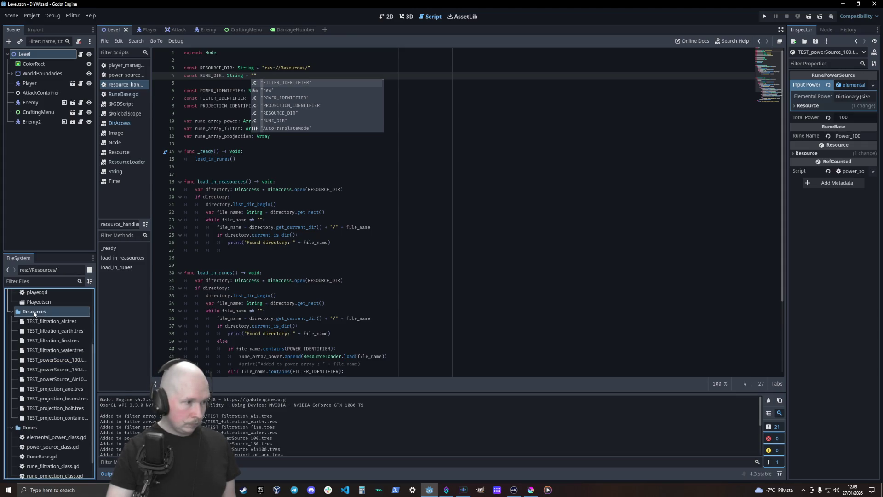
right_click(35, 312)
mouse_move(93, 316)
left_click(139, 320)
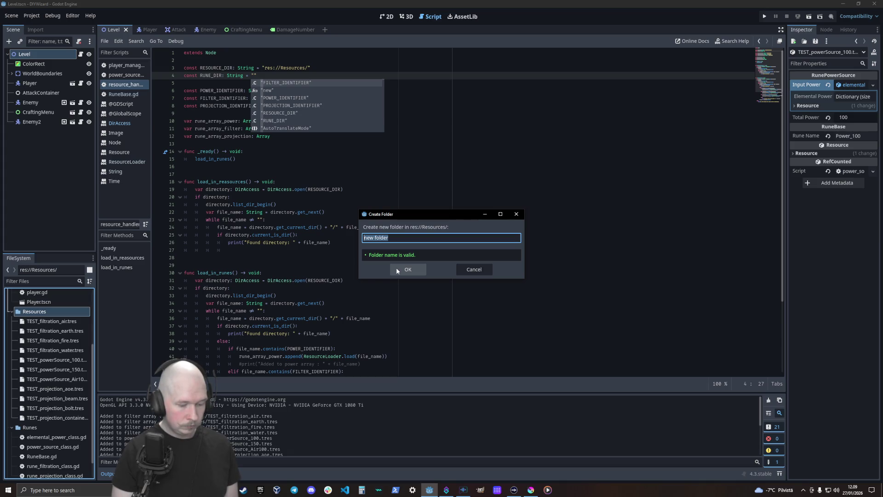
type("Rune")
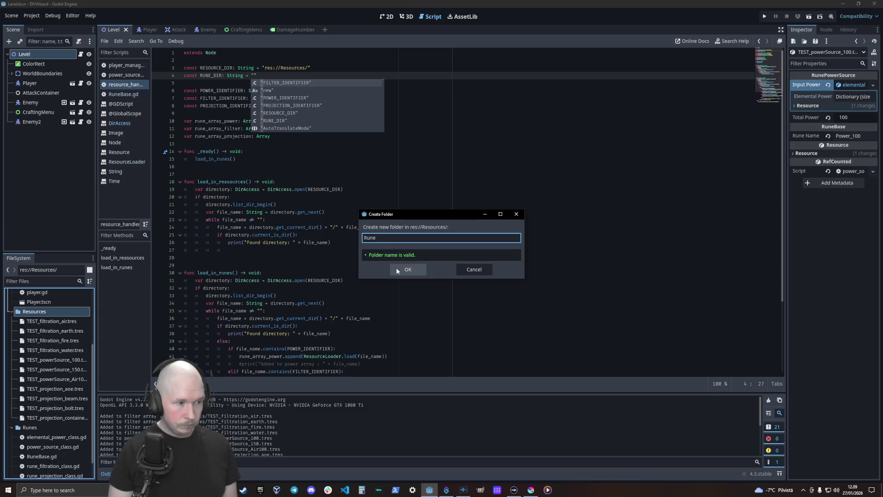
type("Resources")
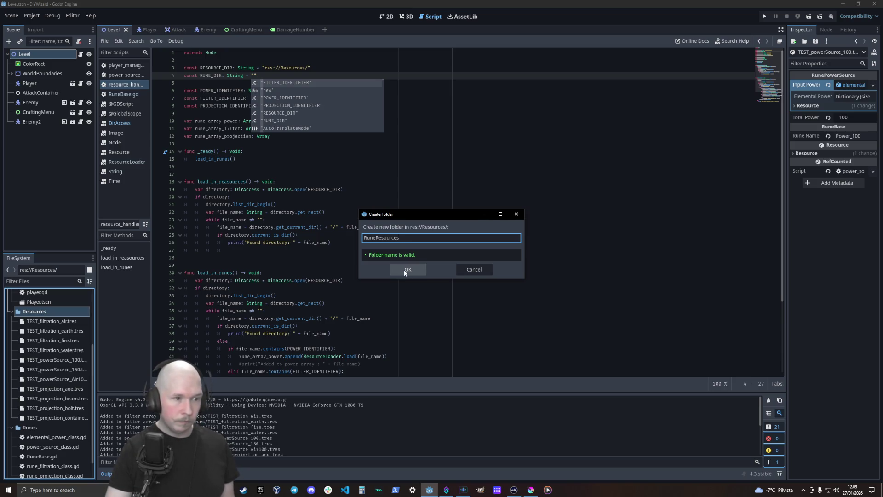
left_click(403, 269)
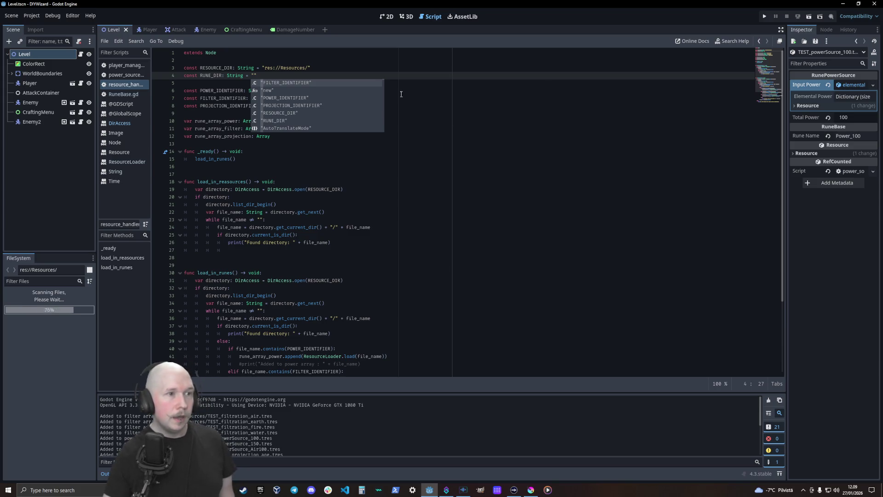
key("Escape")
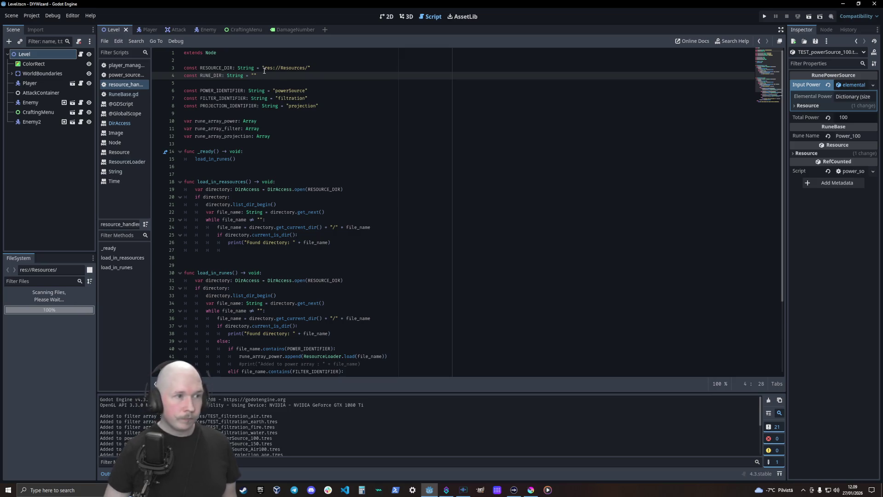
Step: Drag the RuneResources folder path into the script, then delete the misplaced path from line 5
type("RuneReso")
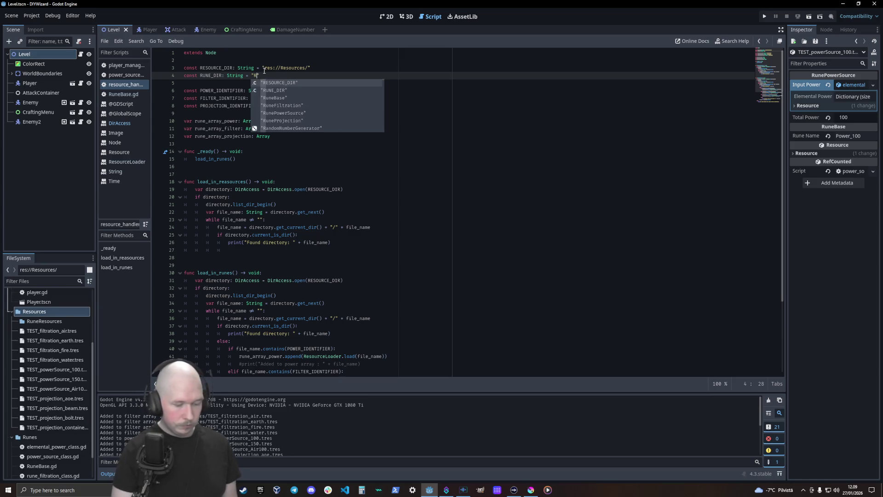
type("urces")
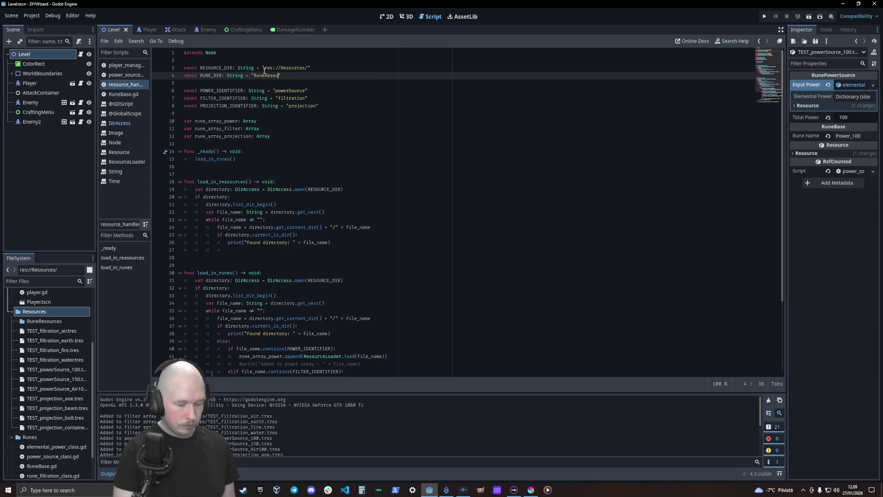
left_click_drag(261, 129, 271, 137)
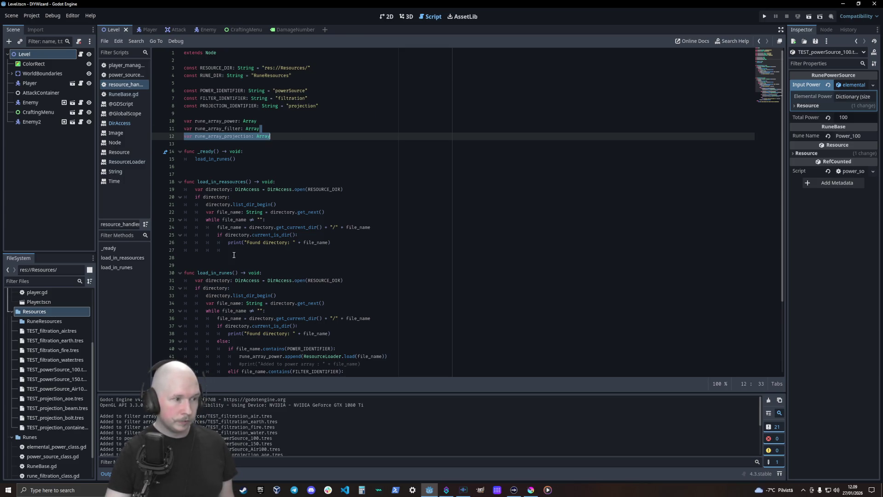
mouse_move(42, 320)
left_mouse_down()
mouse_move(60, 317)
mouse_move(275, 84)
left_mouse_up()
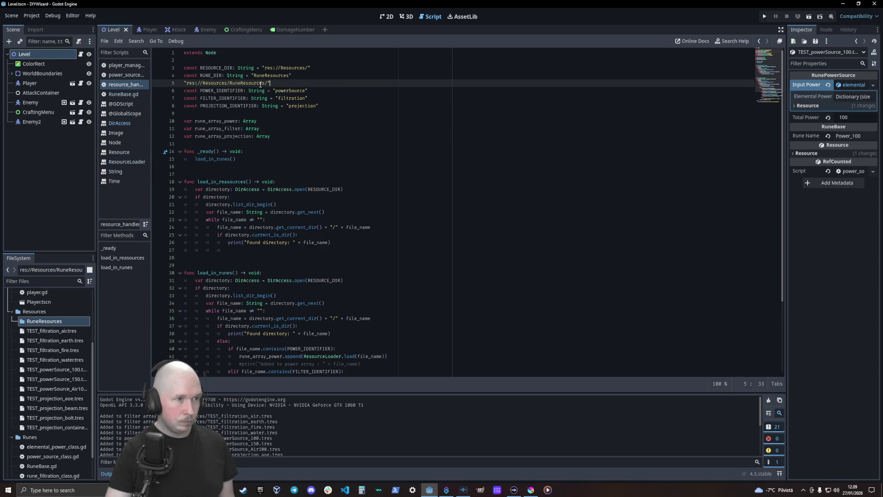
key("shift+Home")
left_click(291, 77)
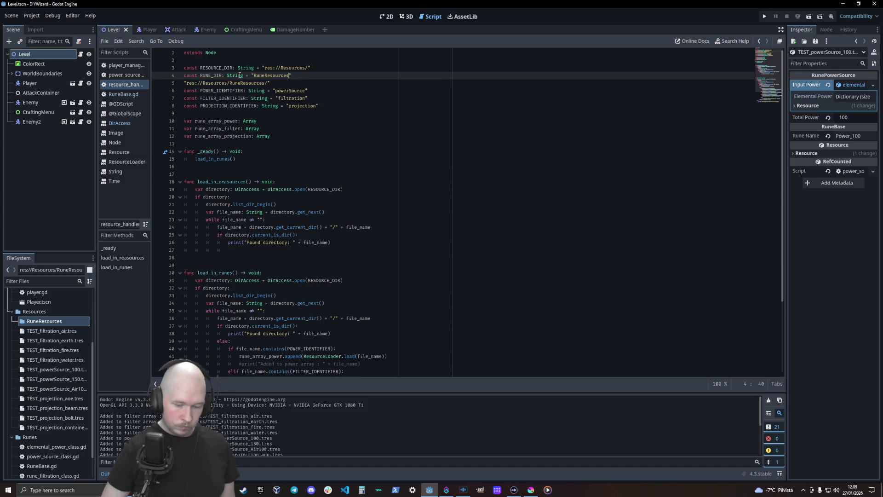
left_click_drag(270, 83, 174, 85)
key("Delete")
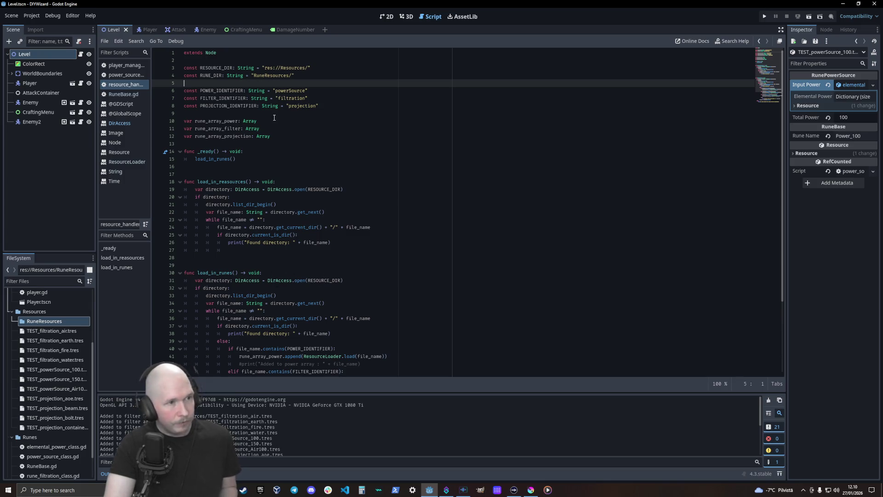
Step: Insert the path again and move it into RUNE_DIR as "res://Resources/RuneResources/"
mouse_move(57, 327)
left_mouse_down()
mouse_move(217, 239)
mouse_move(257, 106)
mouse_move(286, 89)
mouse_move(276, 85)
left_mouse_up()
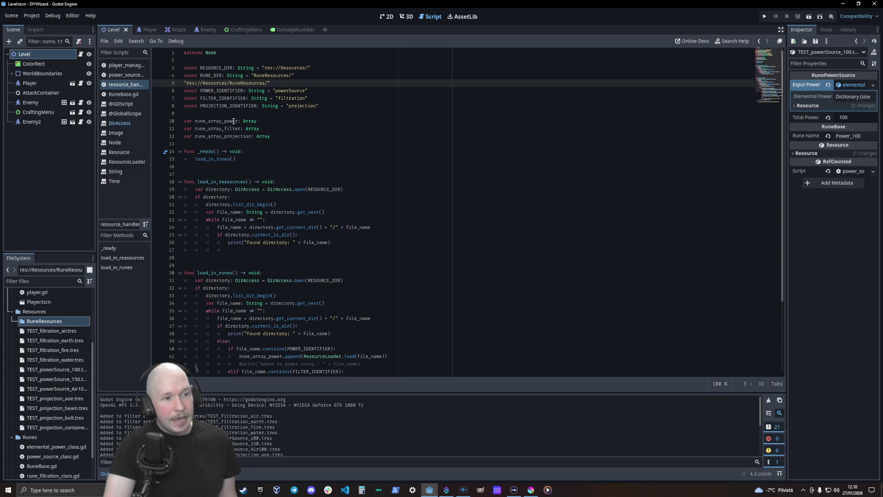
scroll(273, 250, "down", 2)
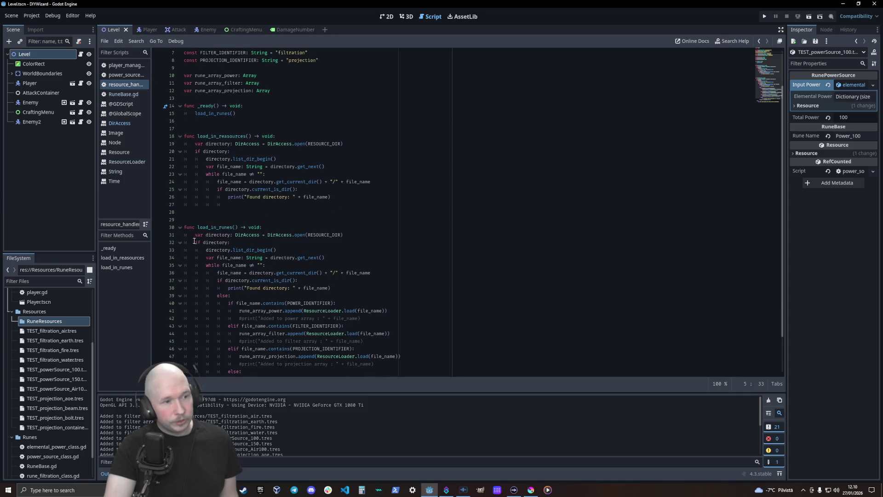
scroll(313, 251, "up", 2)
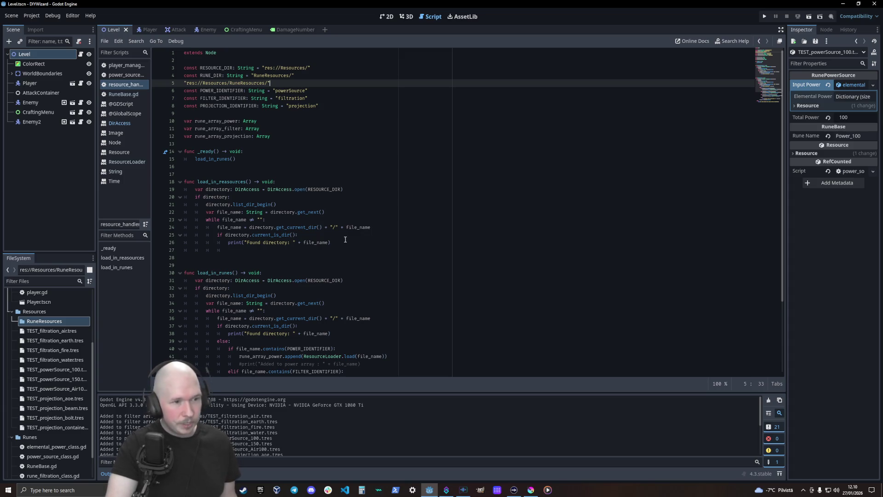
left_click_drag(275, 83, 181, 83)
key("ctrl+c")
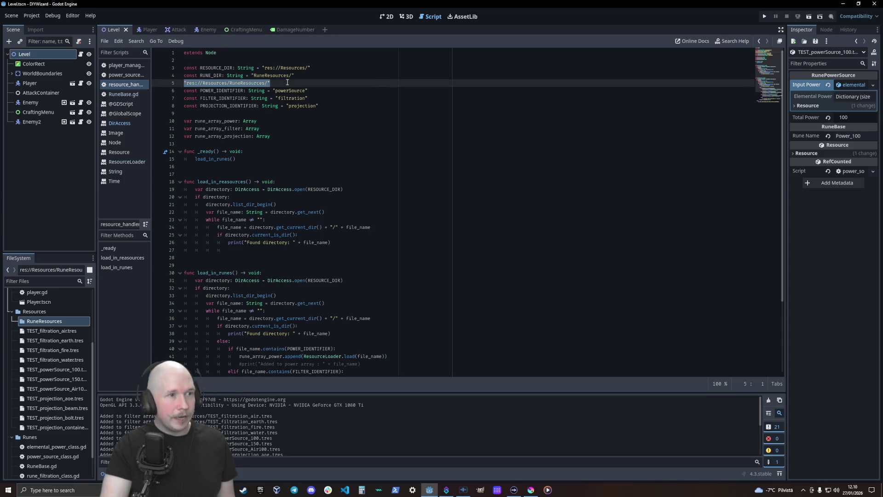
key("BackSpace")
double_click(251, 75)
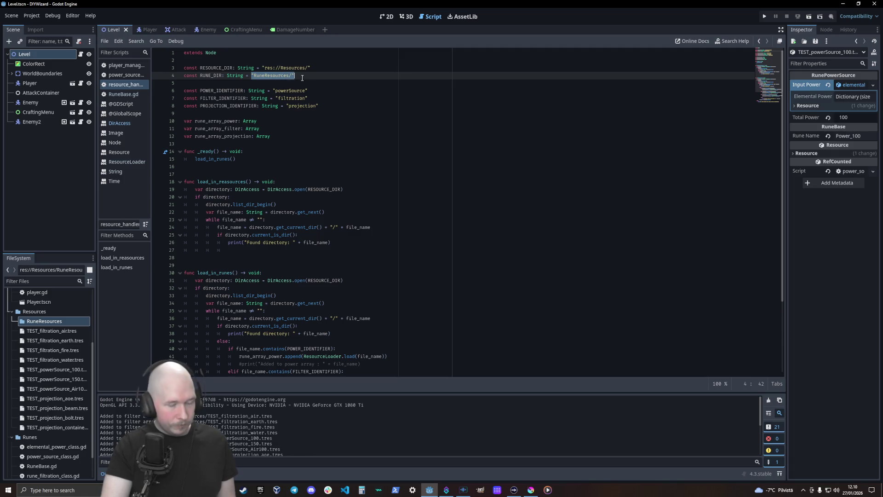
key("ctrl+v")
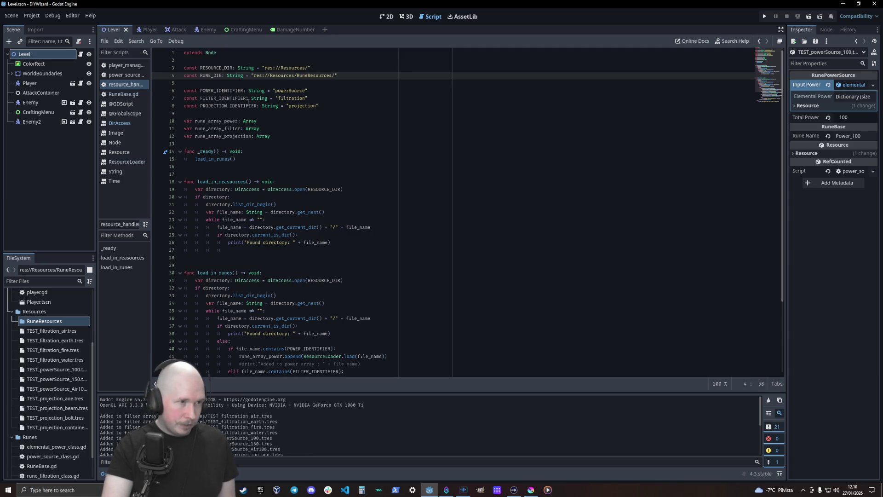
Step: Replace RESOURCE_DIR with RUNE_DIR in load_in_runes' open call on line 31
double_click(211, 75)
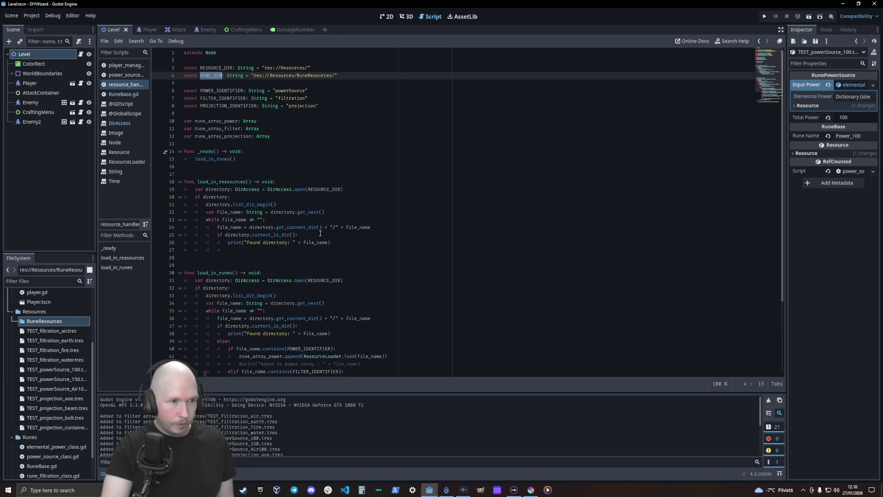
key("ctrl+c")
double_click(325, 280)
key("ctrl+v")
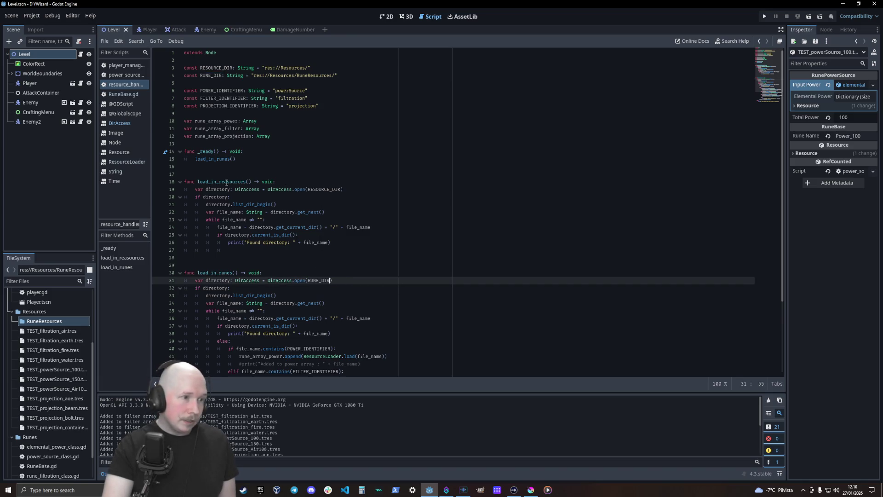
Step: Make load_in_reasources call load_in_runes() and comment out its directory-scanning lines 20–28
left_click(336, 182)
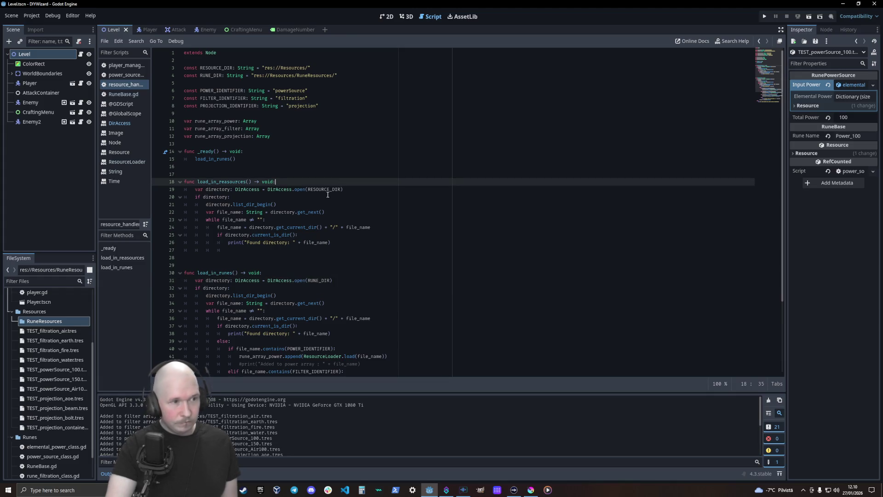
key("Return")
type("load")
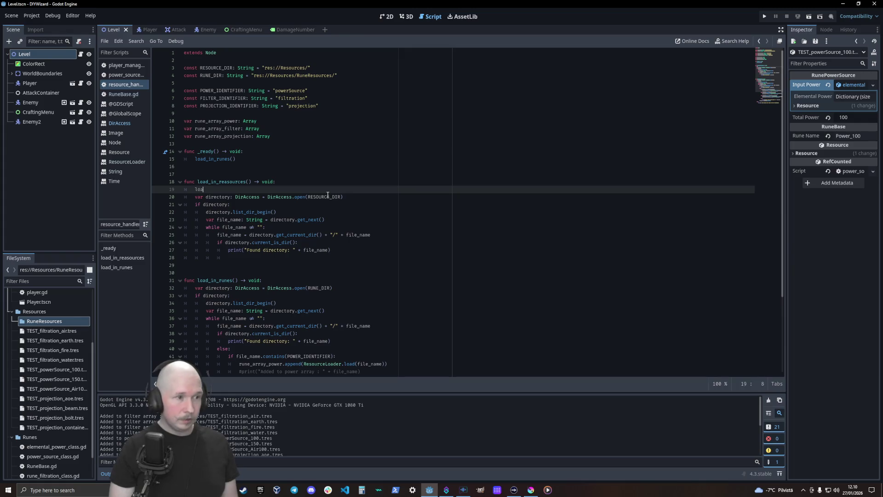
key("Down")
key("Return")
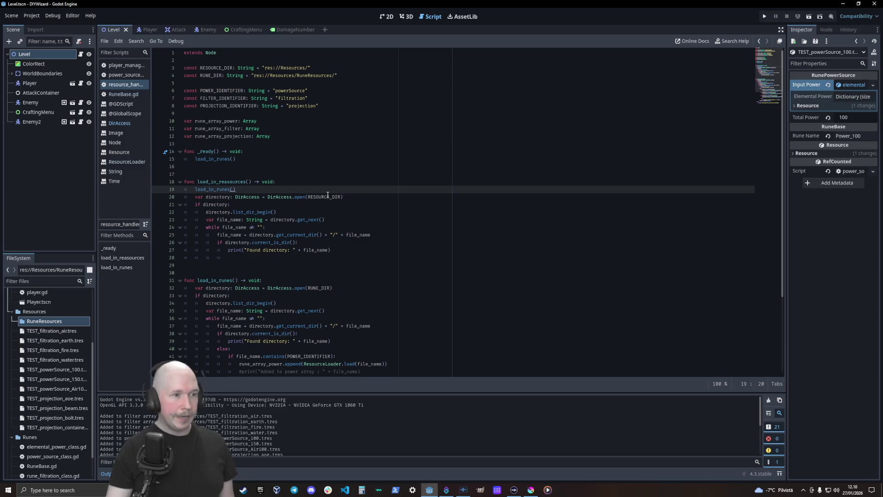
left_click(187, 197)
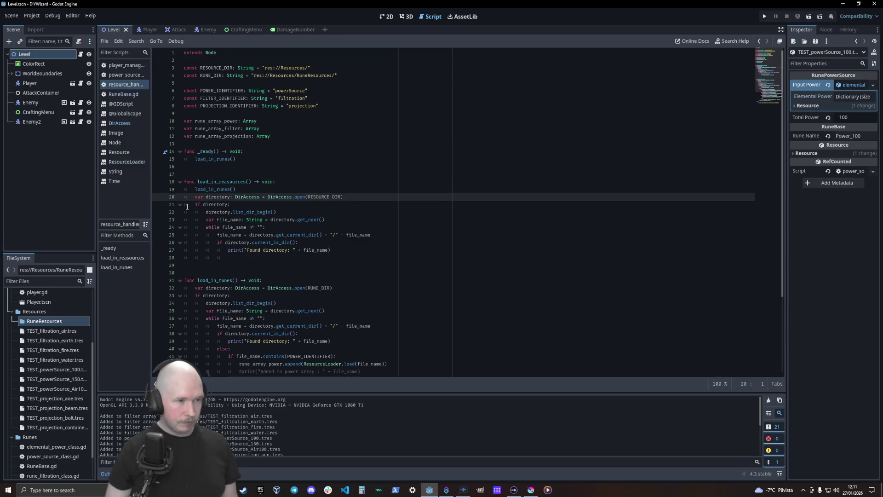
key("shift+Down")
key("shift+Down")
key("shift+Down")
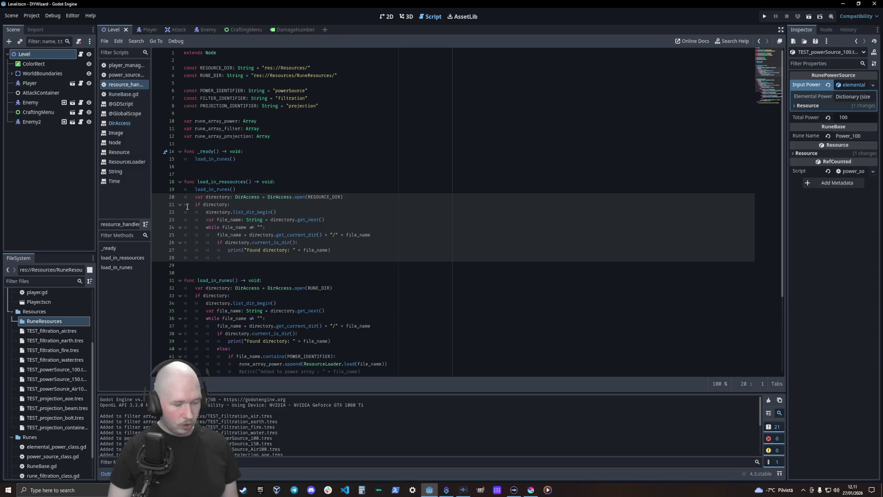
key("ctrl+k")
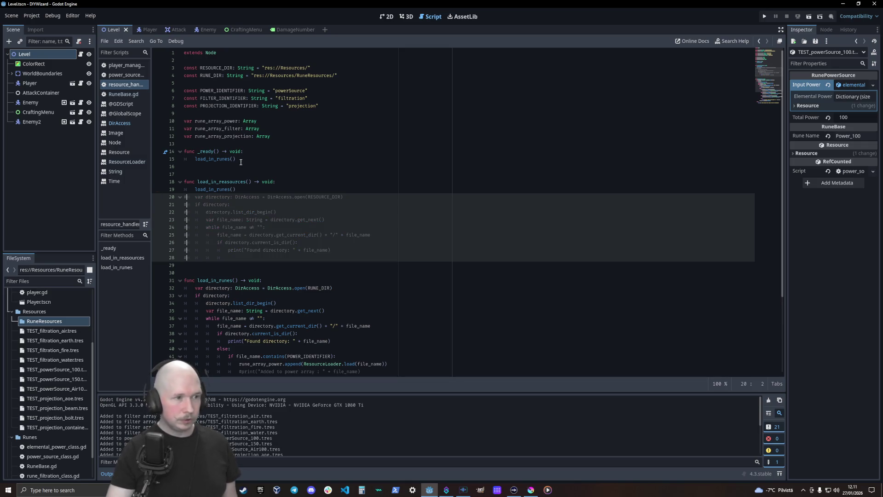
Step: Have _ready call load_in_reasources instead of load_in_runes, and save the script
double_click(232, 181)
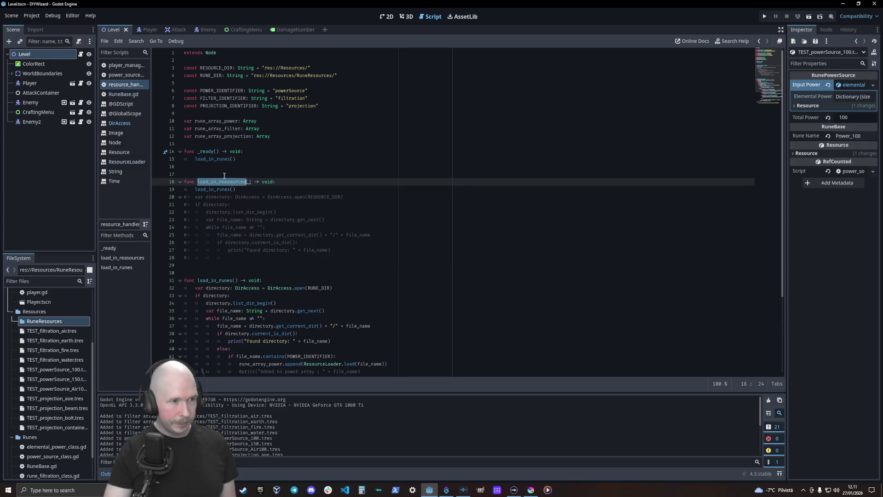
key("ctrl+c")
left_click(205, 166)
double_click(214, 159)
key("ctrl+v")
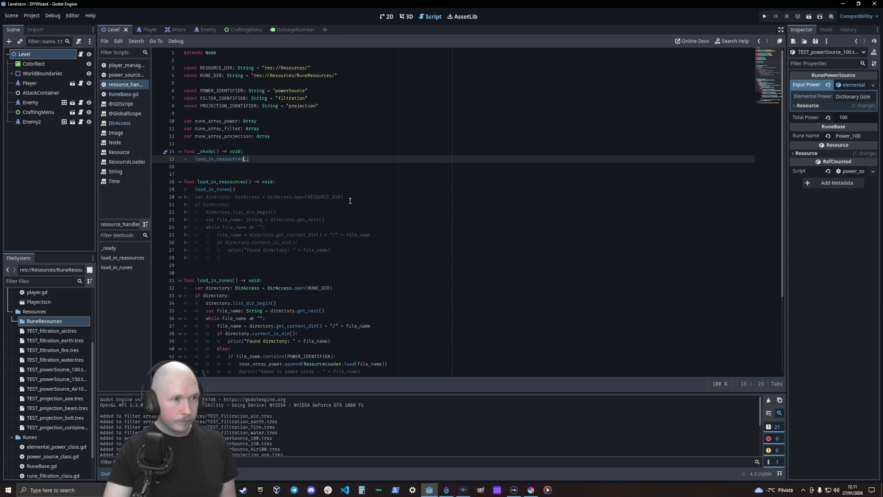
left_click(349, 198)
key("ctrl+s")
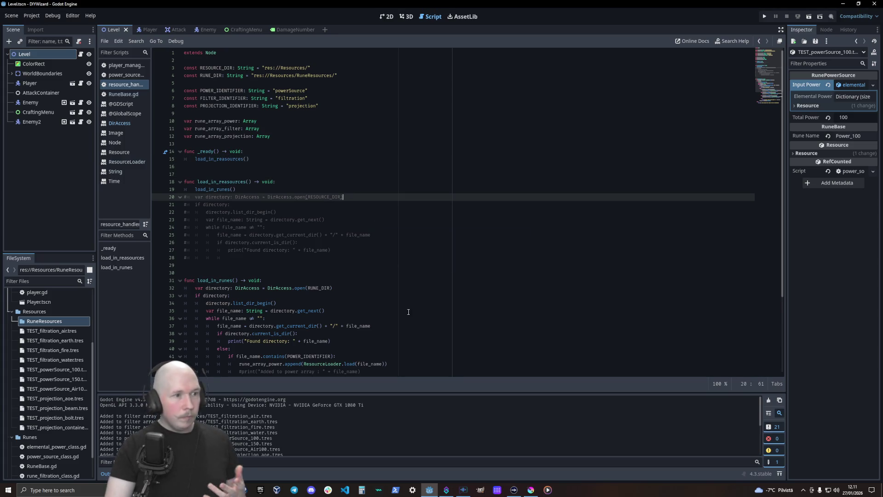
Step: Correct the 'reasources' spelling to 'resources' on lines 15 and 18
scroll(352, 289, "down", 3)
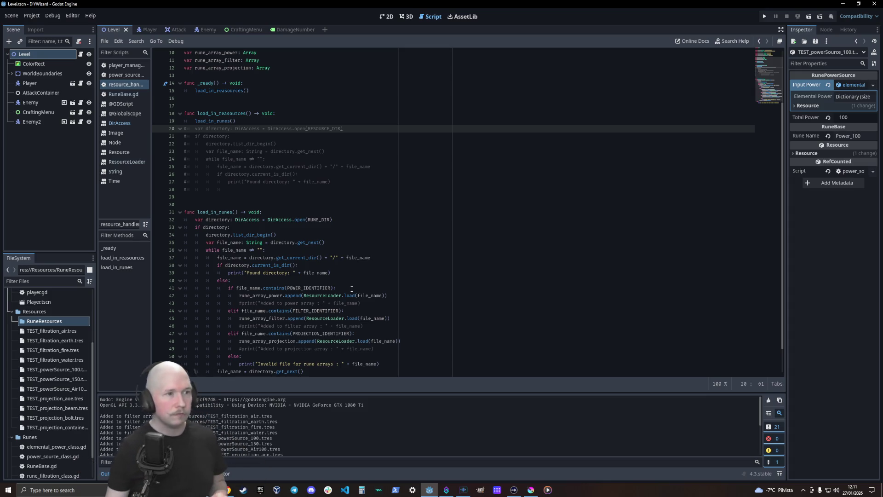
left_click(225, 90)
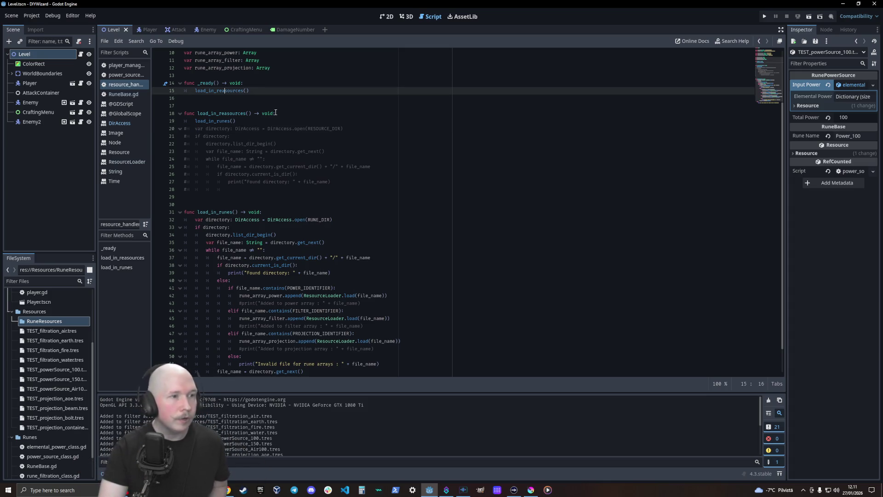
key("BackSpace")
left_click(230, 114)
key("BackSpace")
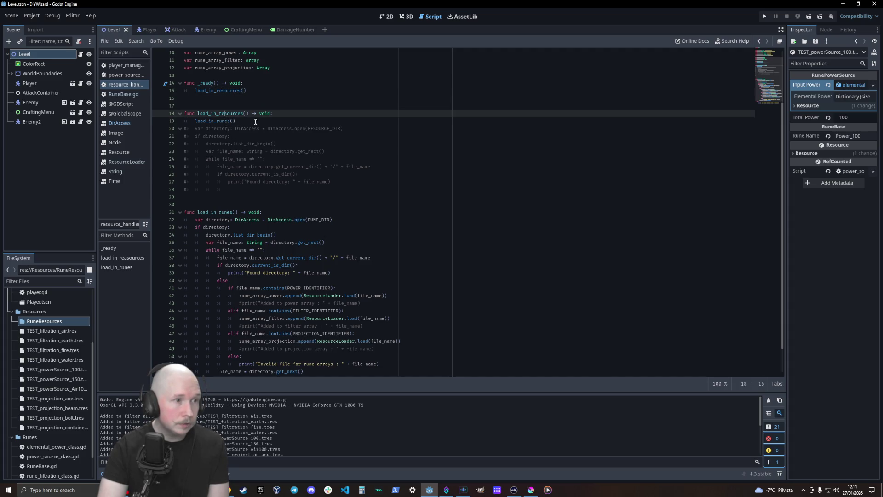
left_click(323, 144)
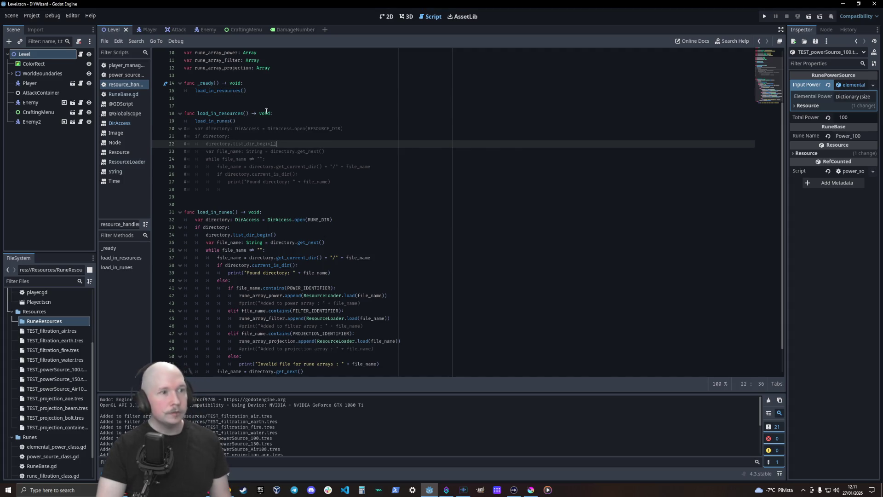
scroll(267, 143, "up", 3)
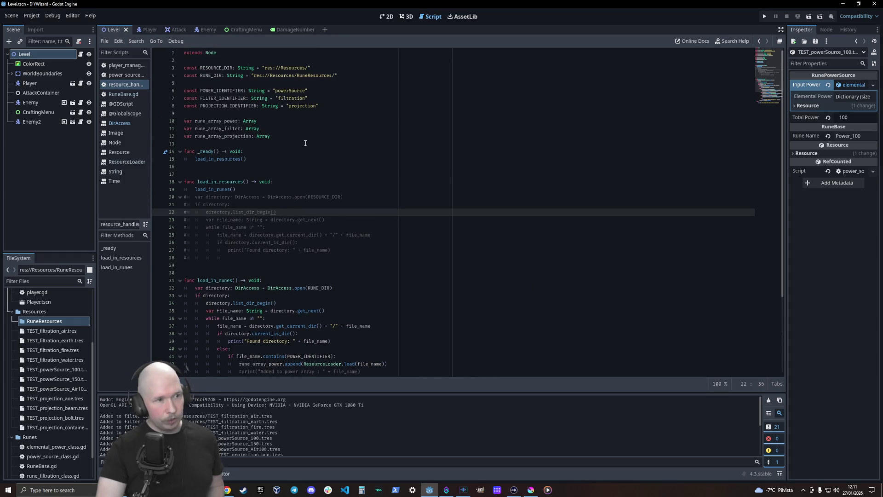
left_click(302, 144)
Step: Add 'var circle_array: Array' on a new line below the rune arrays and save
key("Return")
key("Return")
key("Up")
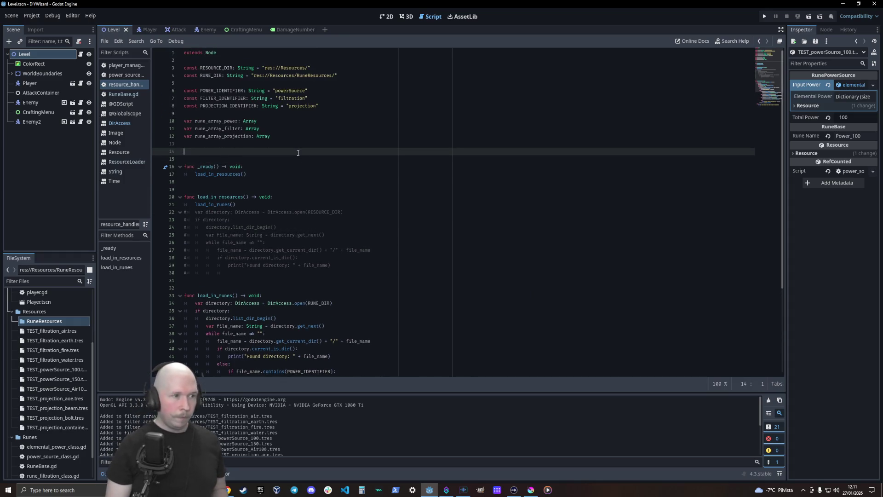
type("var ")
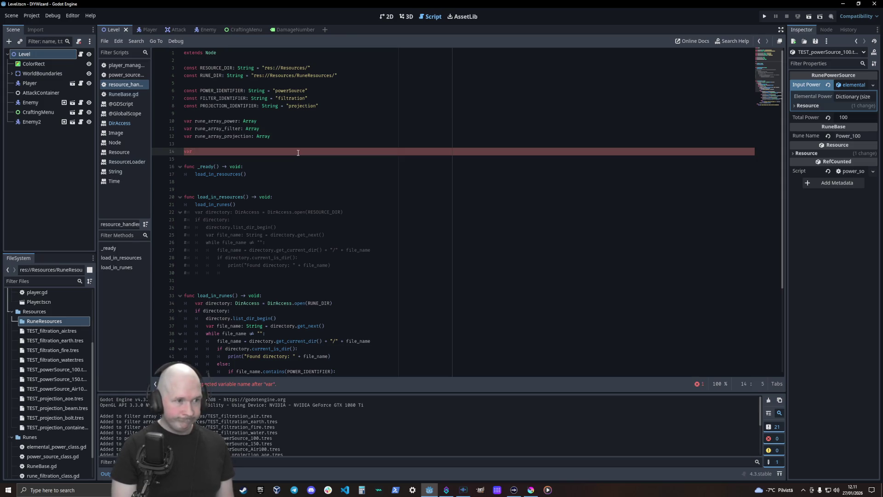
type("circle")
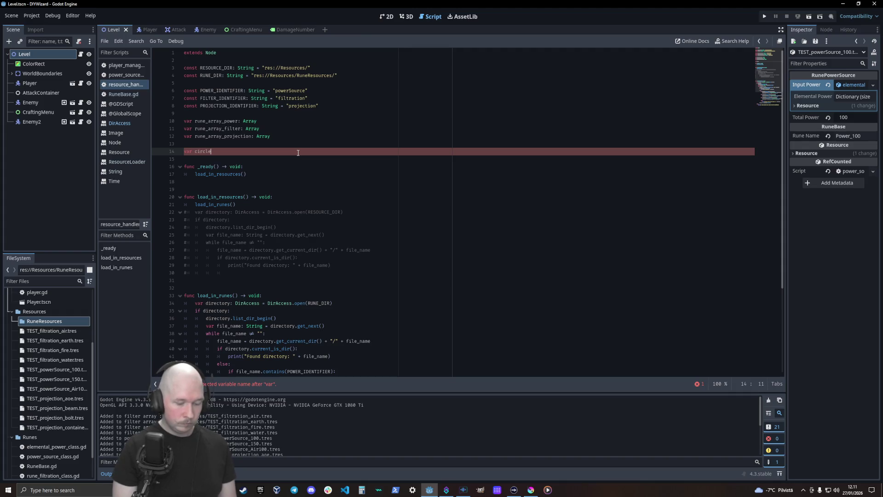
type("_array: ")
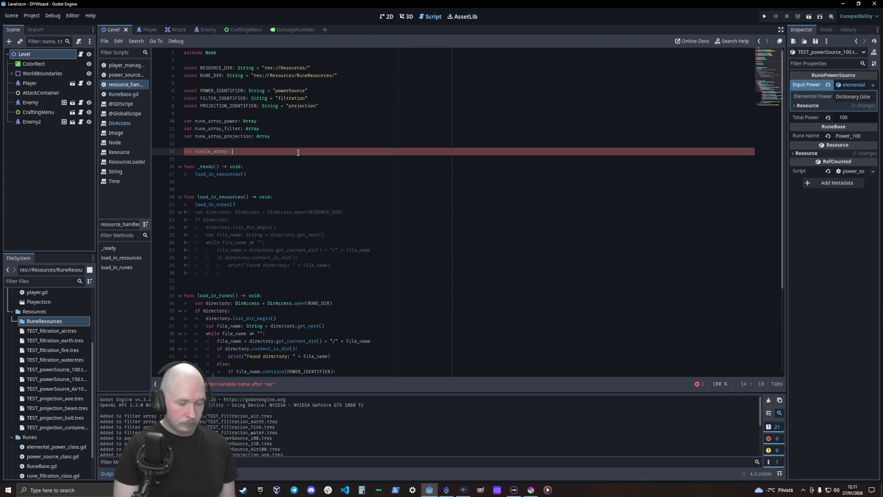
type("Array")
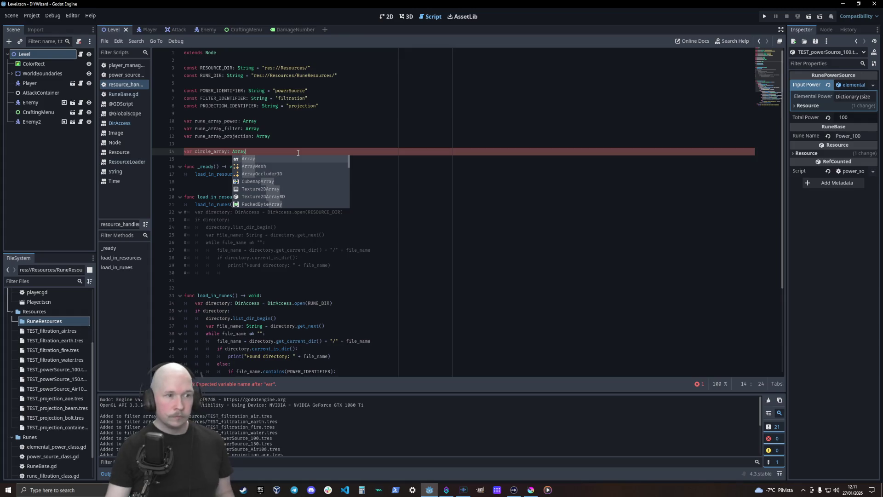
left_click(399, 164)
key("ctrl+s")
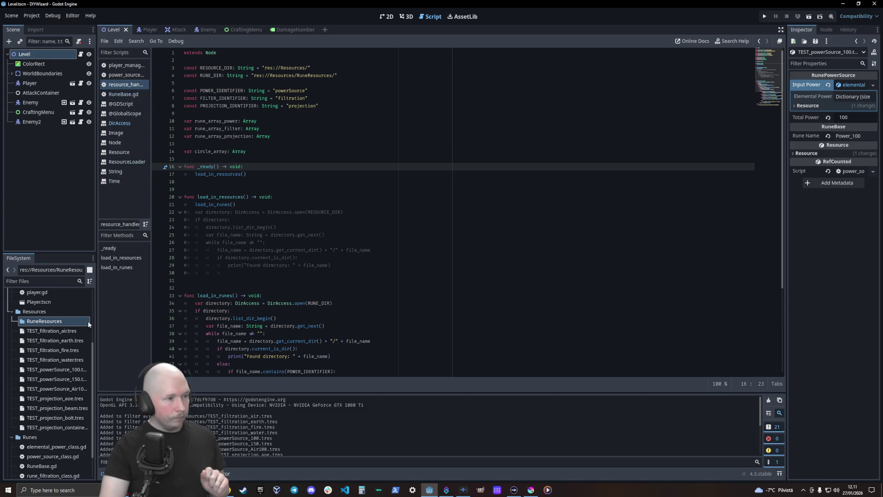
Step: Collapse Resources, Runes and Player, expand UI, and open CraftingMenu.tscn to its populate_lists code
left_click(13, 330)
left_click(11, 404)
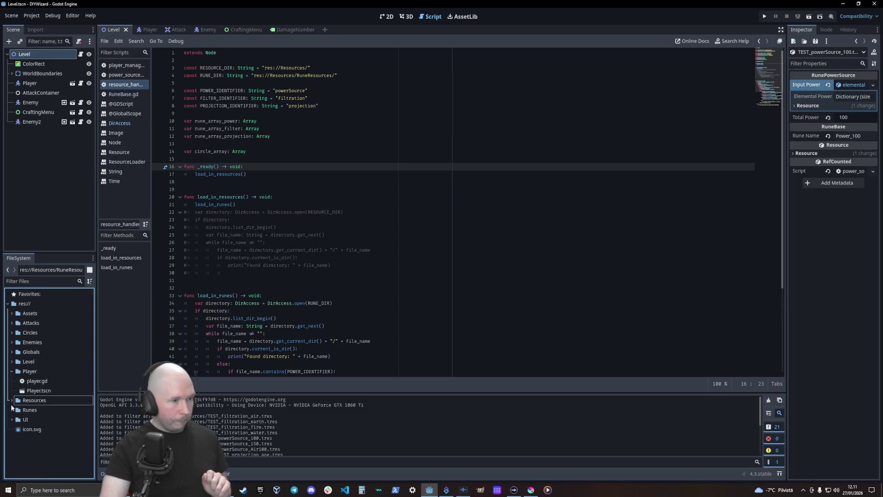
left_click(11, 371)
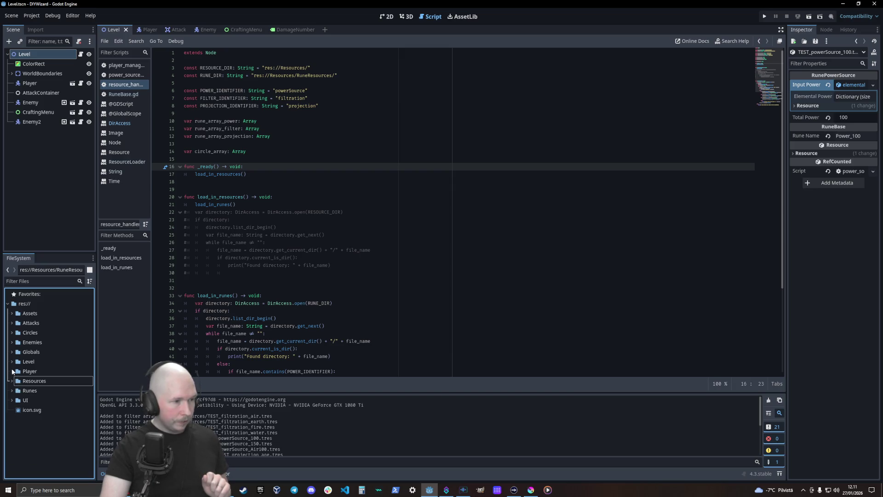
left_click(12, 401)
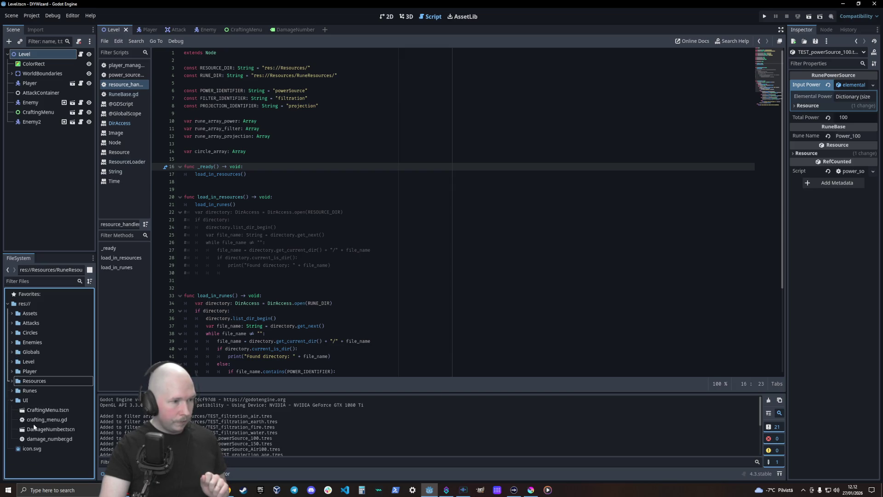
double_click(45, 411)
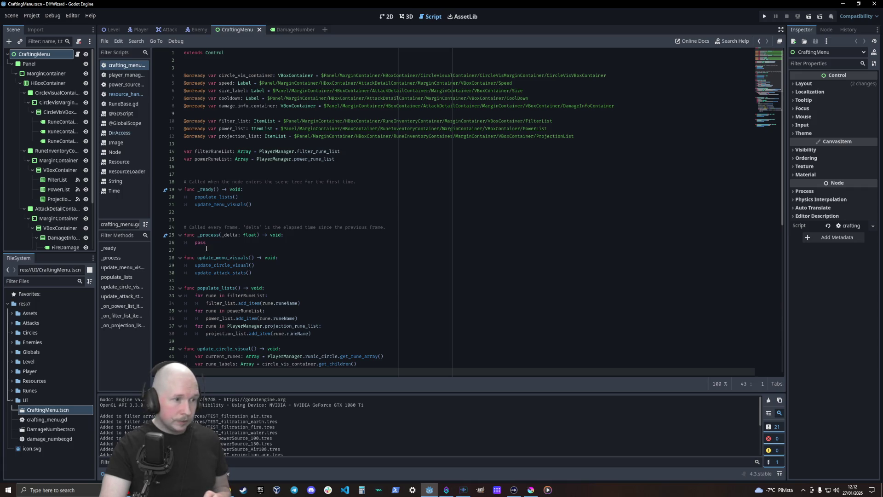
left_click(287, 287)
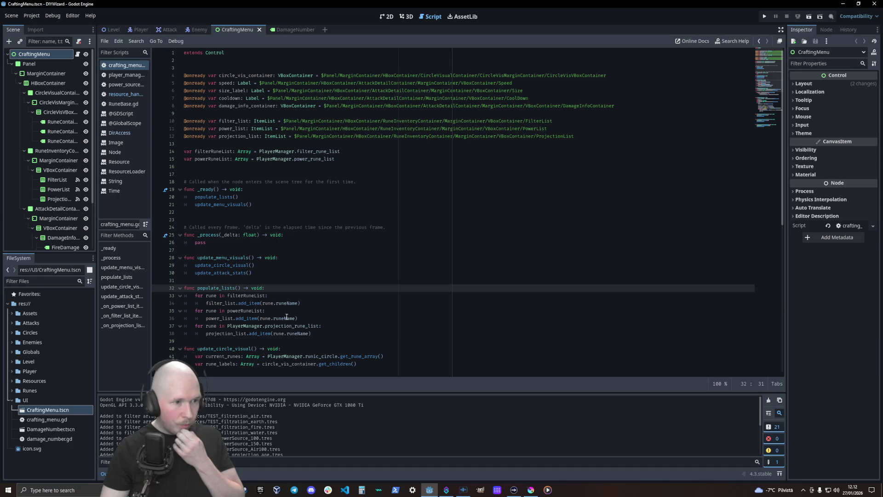
Step: Set the filter rune list's value to ResourceHandler.rune_array_filter
left_click_drag(340, 152, 259, 151)
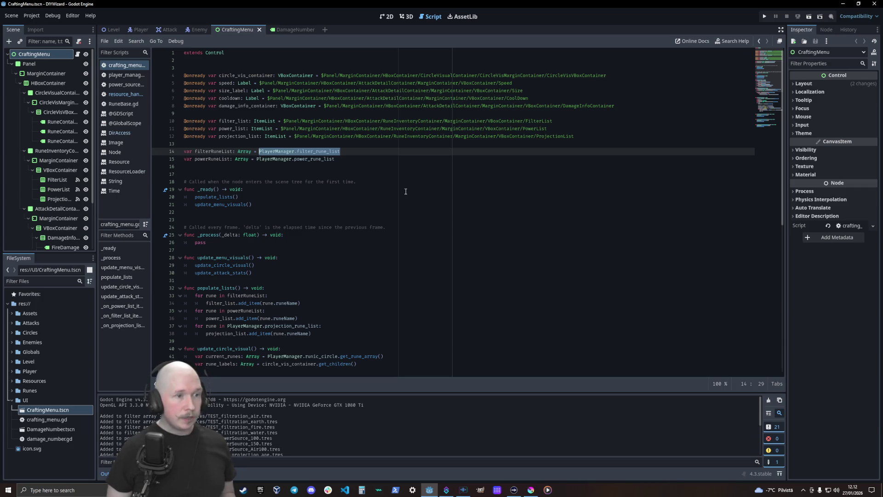
key("Escape")
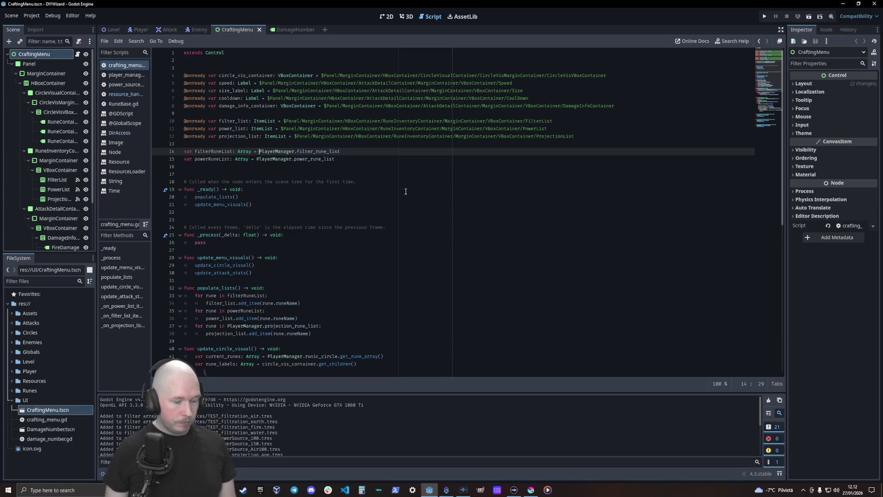
type("3$")
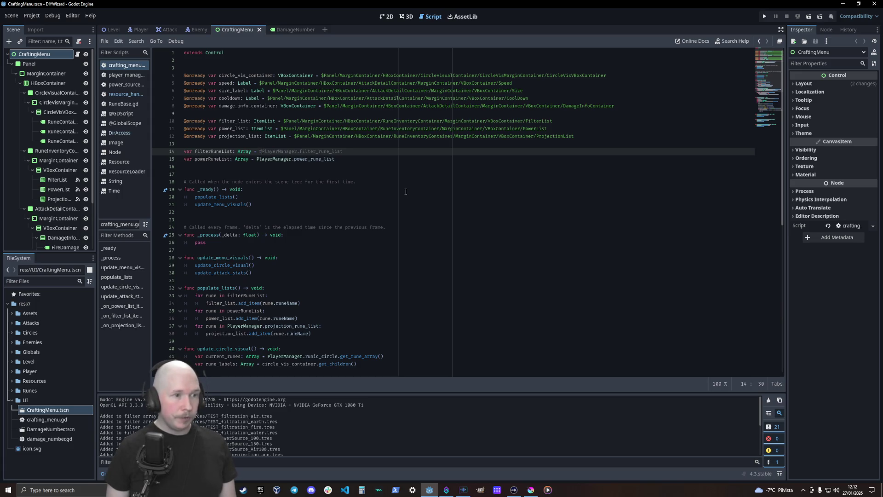
key("ctrl+space")
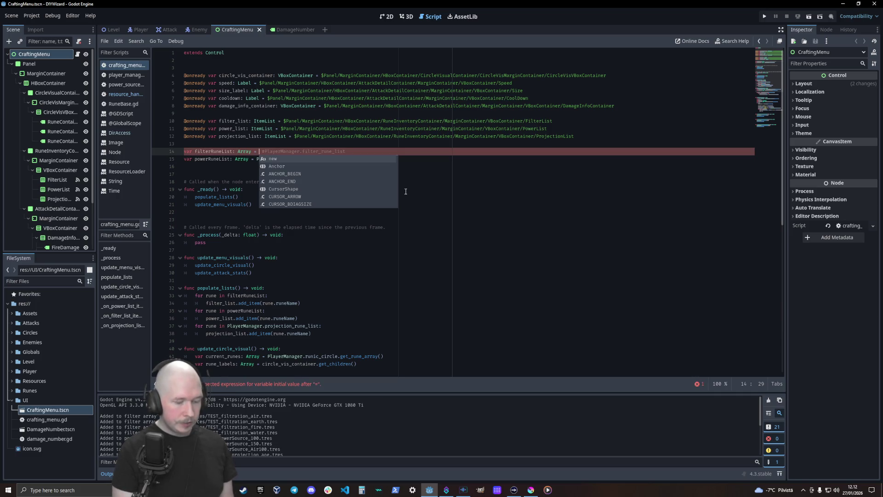
type("reso")
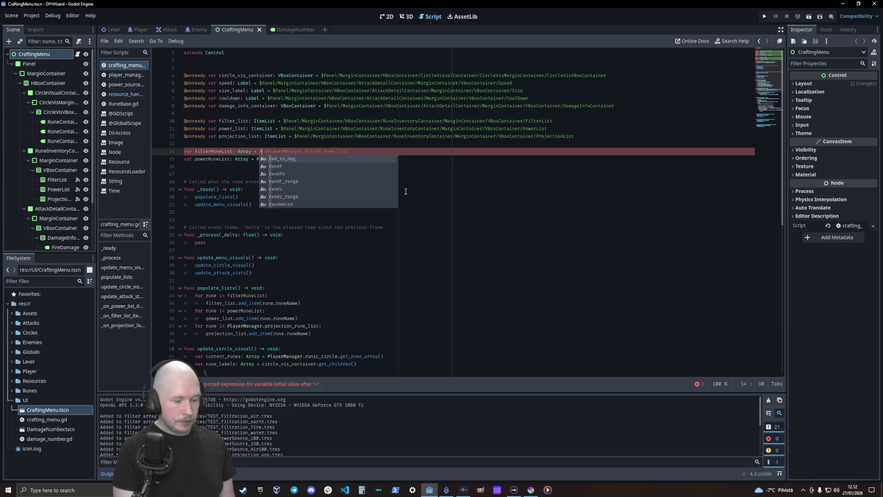
key("BackSpace")
key("BackSpace")
key("BackSpace")
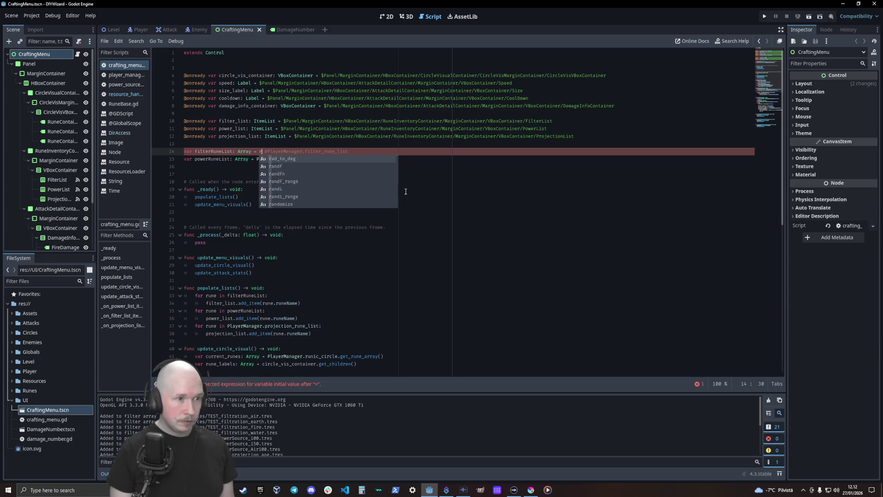
type("Reso")
type("uirc")
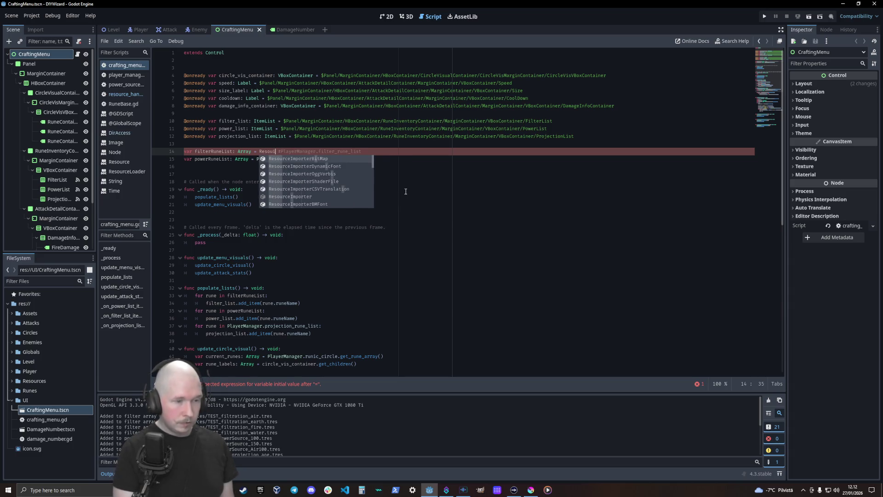
key("BackSpace")
key("BackSpace")
key("BackSpace")
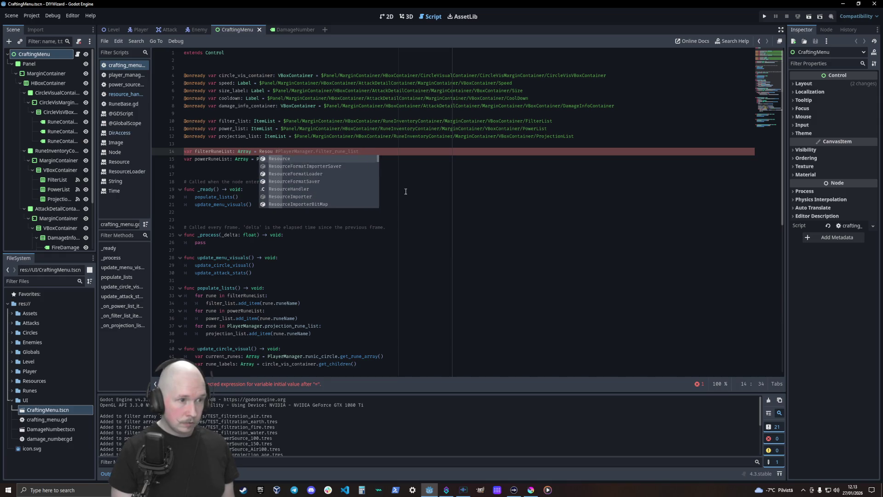
key("Down")
key("Down")
key("Down")
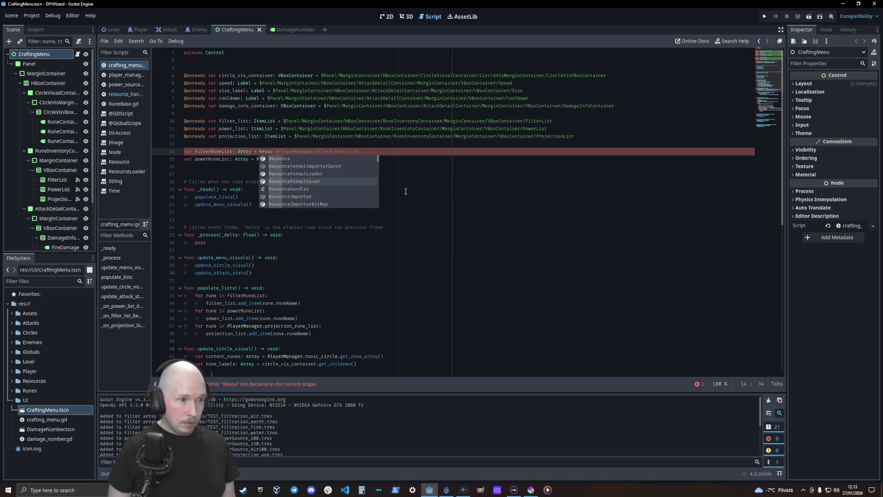
key("Return")
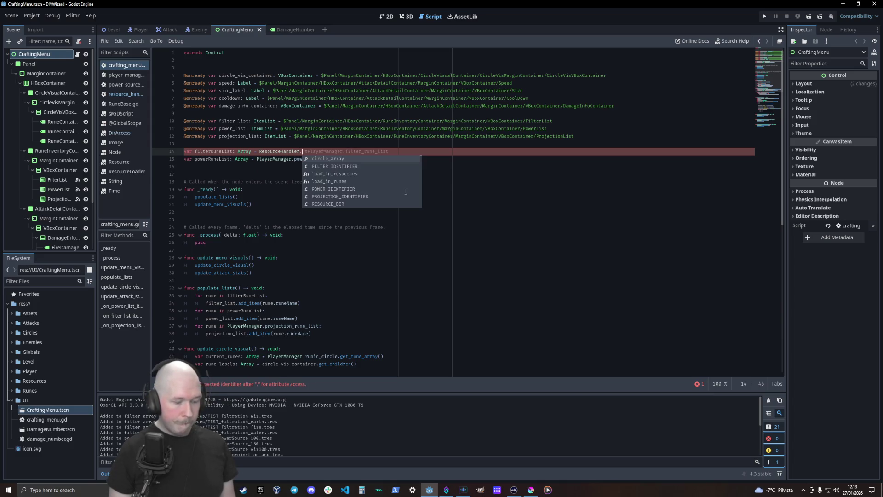
type("ru")
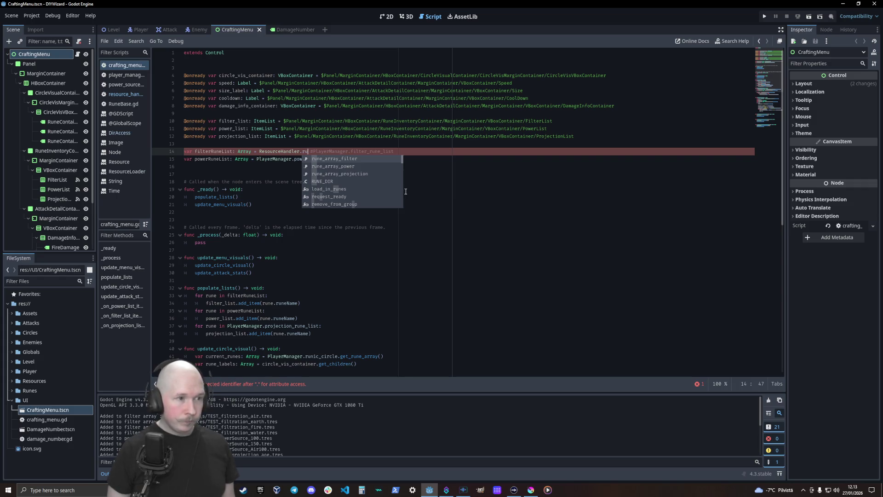
key("Return")
Step: Comment out the old PlayerManager reference and set the power rune list to ResourceHandler.rune_array_power
key("Down")
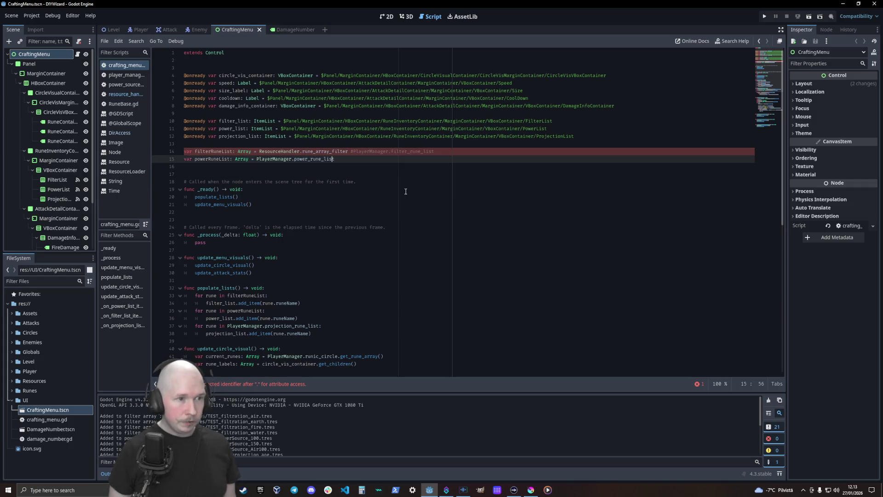
key("Left")
key("Left")
key("Left")
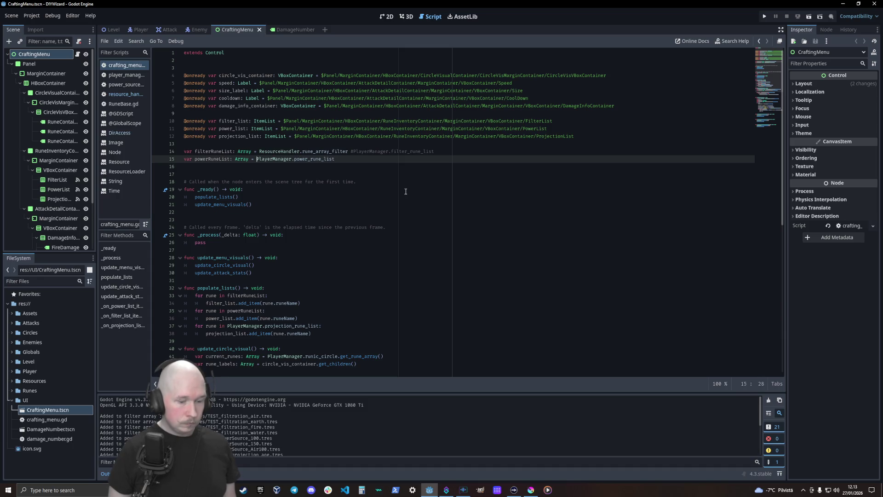
type("#")
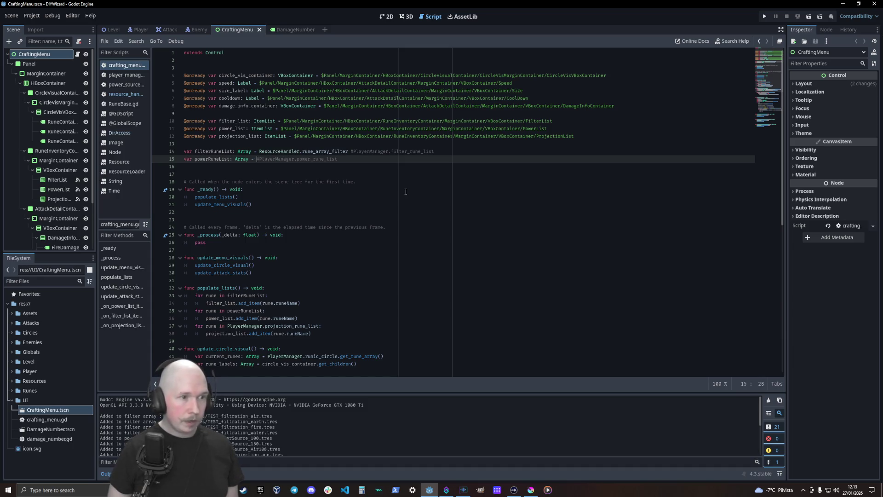
key("Escape")
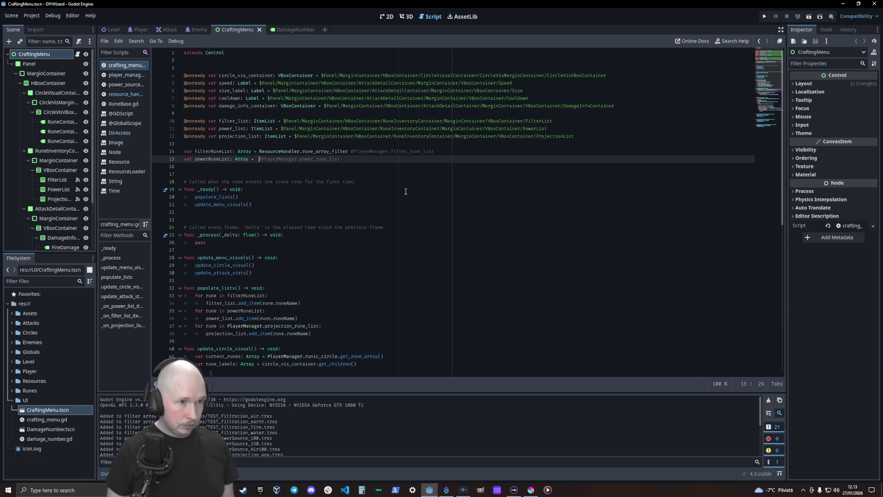
type("Resource")
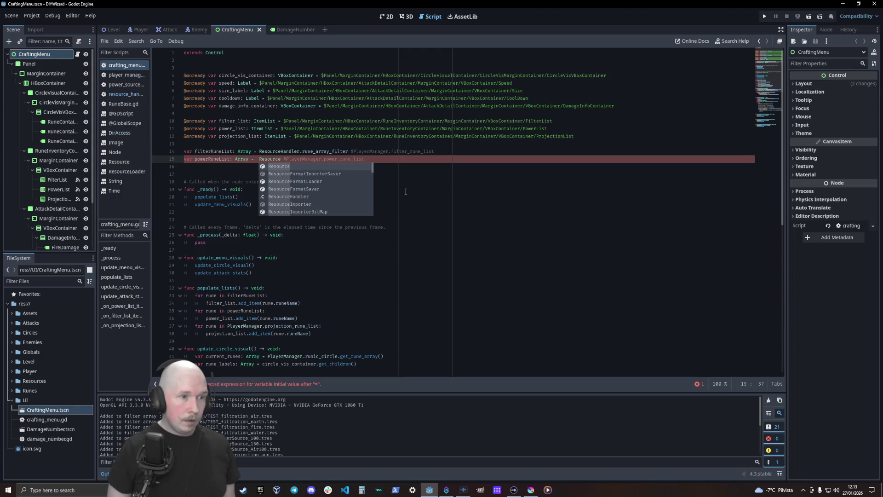
key("Down")
key("Down")
key("Down")
key("Return")
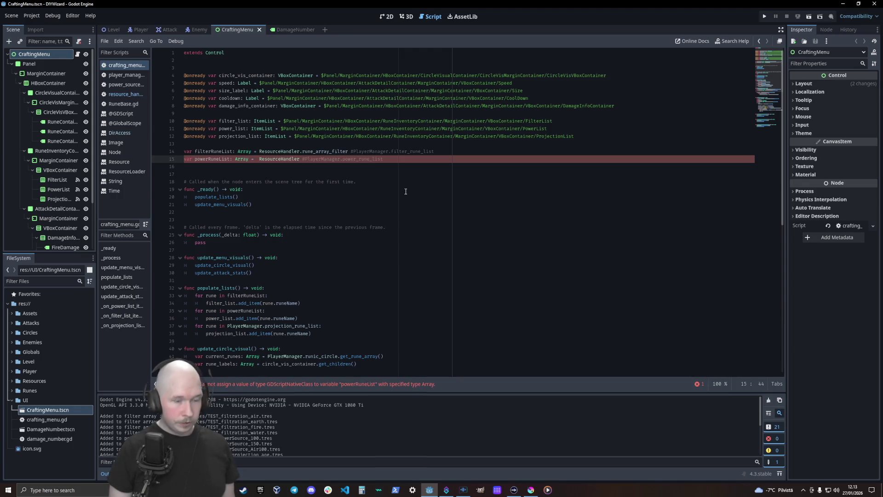
type(".rune")
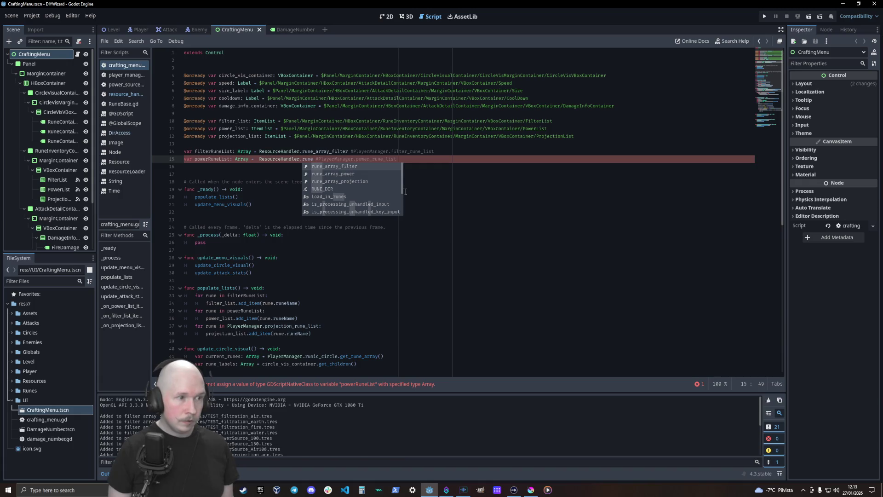
key("Down")
key("Return")
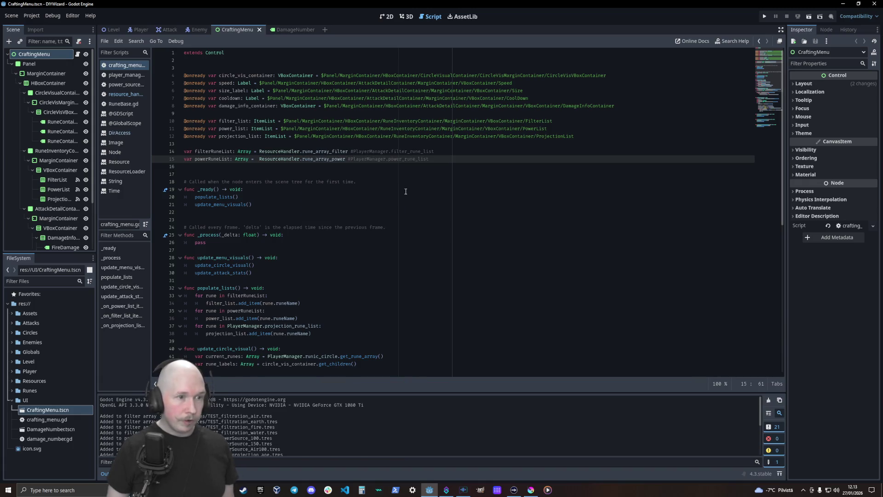
Step: Declare a projection list Array on line 16 set to ResourceHandler.rune_array_projection
scroll(344, 236, "down", 6)
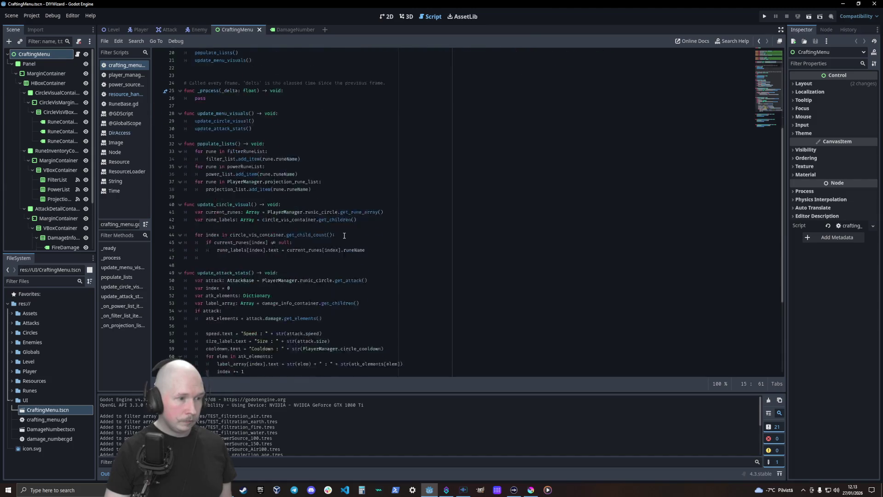
scroll(345, 238, "up", 6)
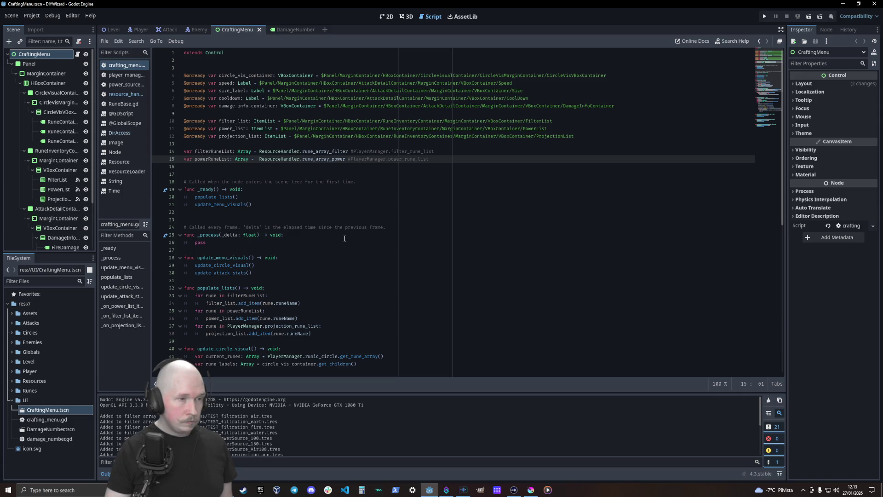
left_click(236, 168)
type("var pro")
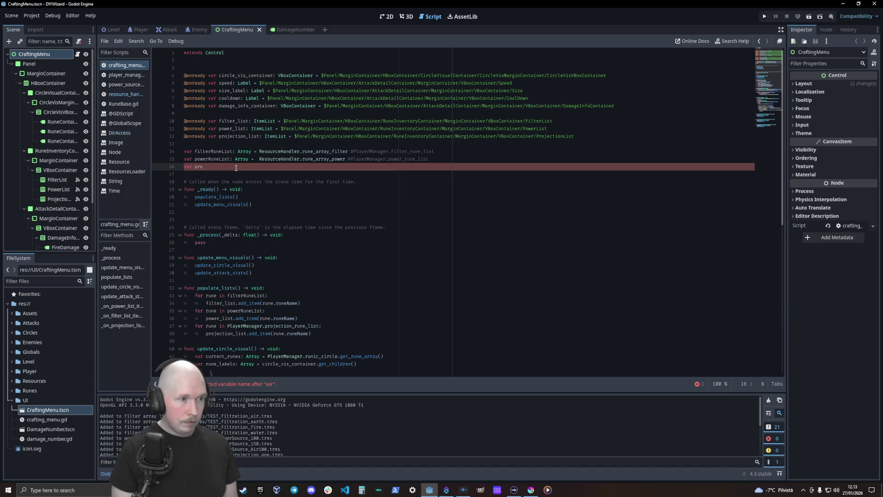
type("jection_list")
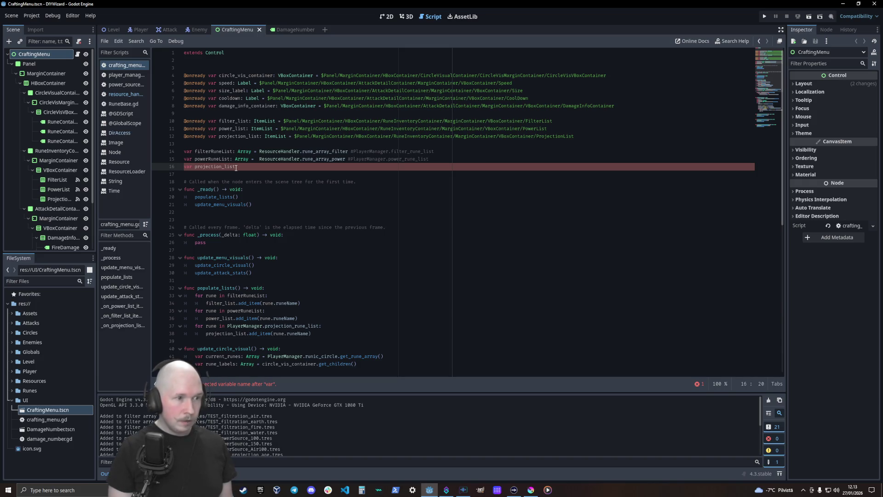
type(": Array ")
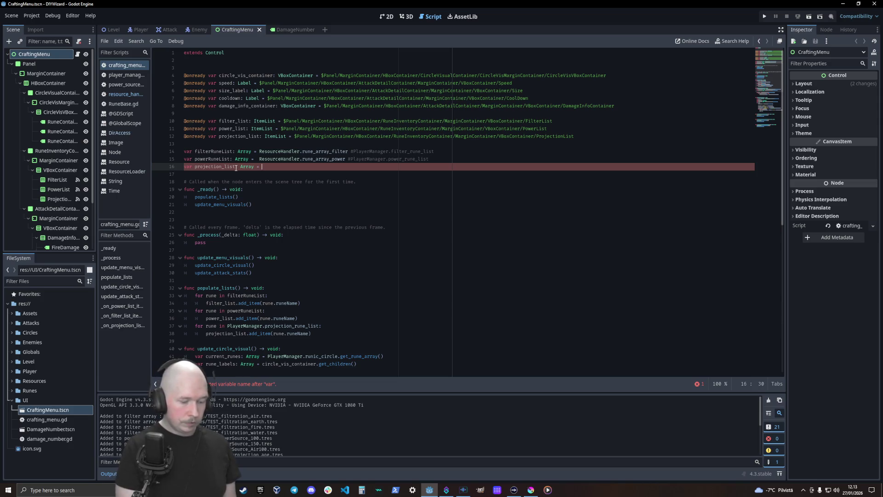
type("= Res")
key("Down")
key("Down")
key("Down")
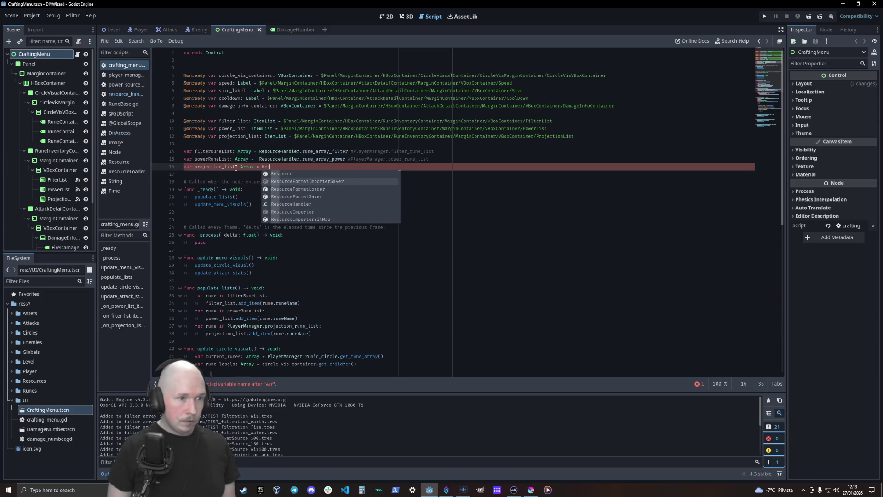
key("Return")
type(".rune")
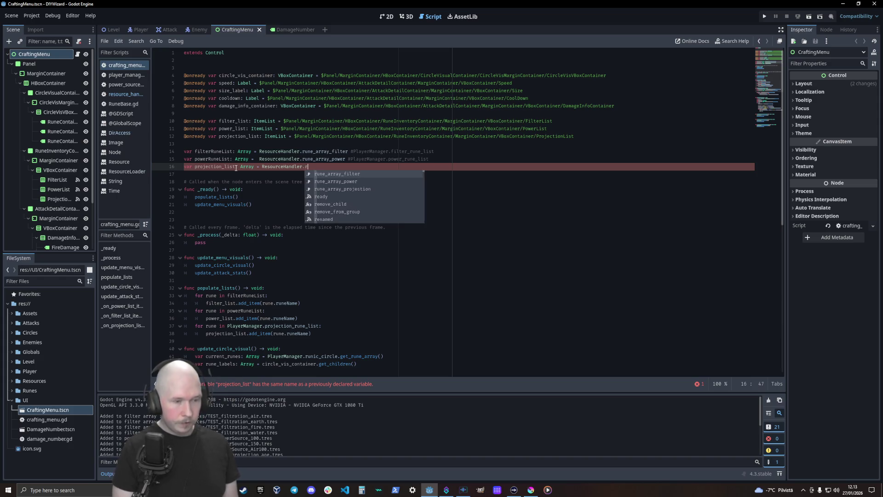
key("Down")
key("Down")
key("Return")
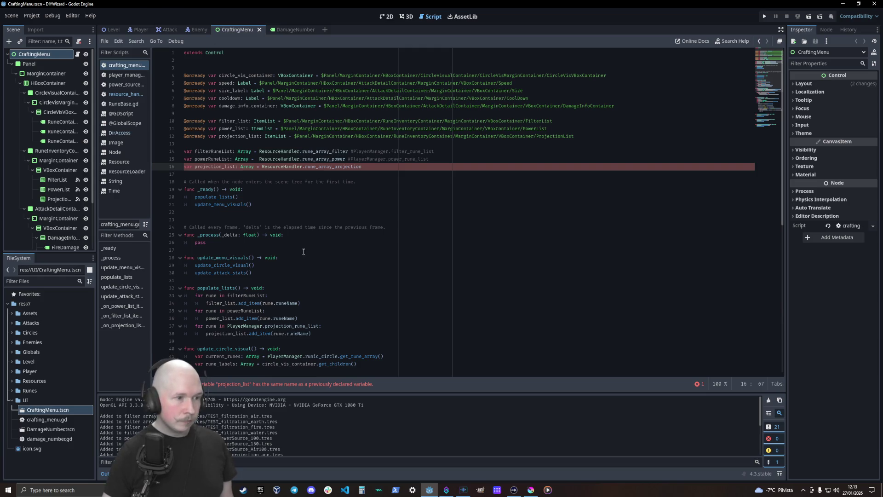
Step: Rename the clashing projection_list variable to projection_rune_list
left_click(330, 278)
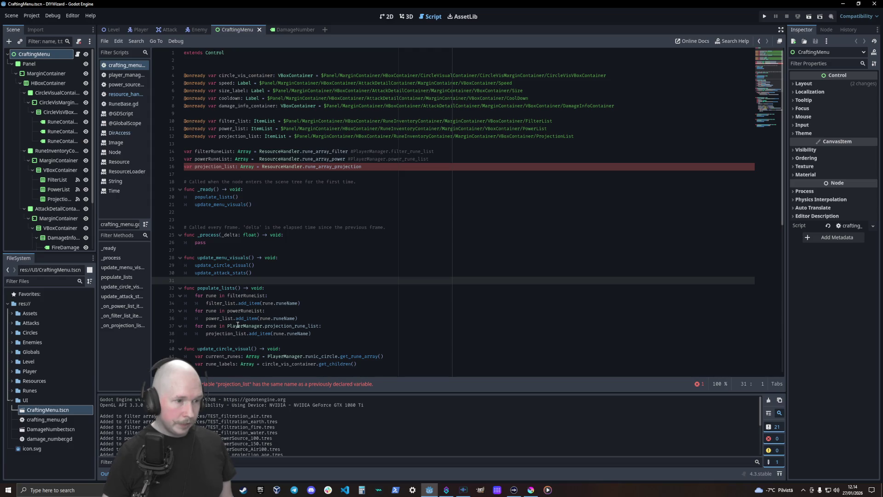
double_click(220, 166)
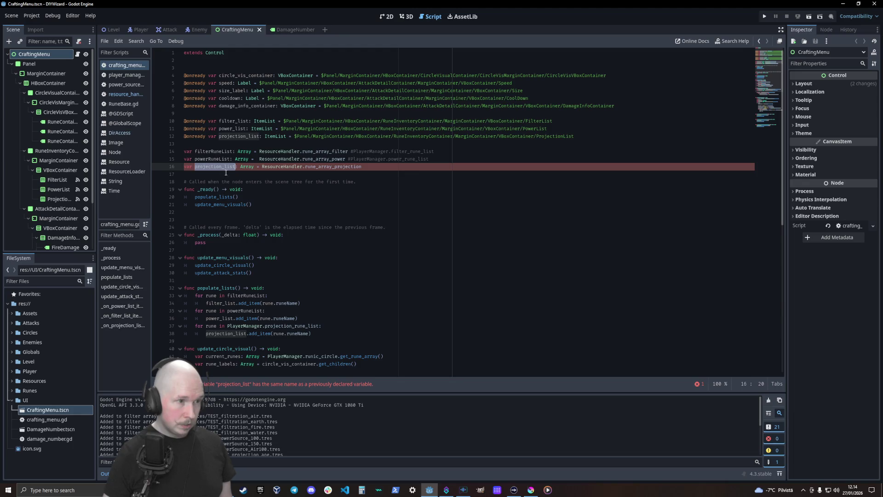
left_click(221, 168)
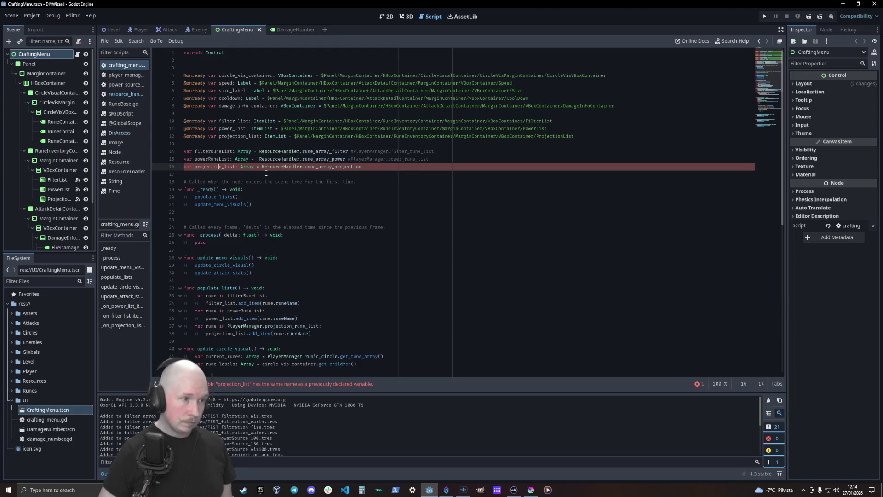
key("Right")
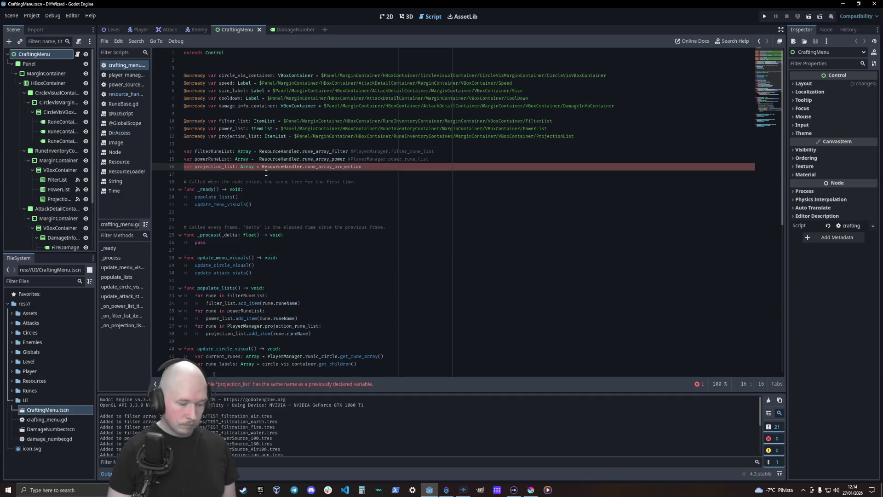
type("rune_")
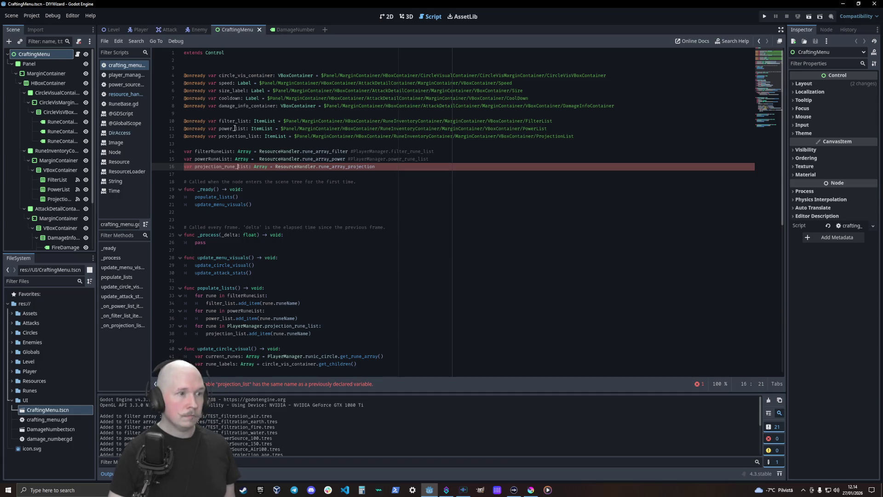
key("ctrl+Right")
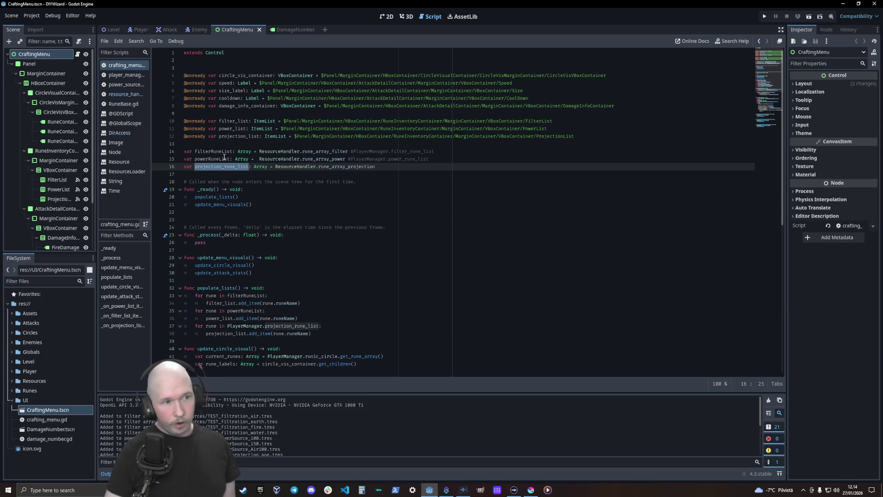
left_click(204, 159)
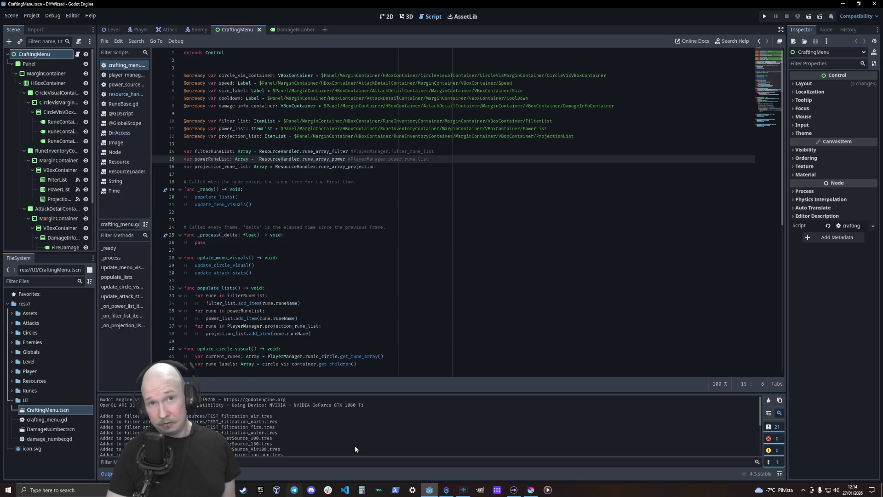
Step: Make the projection loop on line 37 iterate projection_rune_list, save, and open the Level scene
left_click(285, 325)
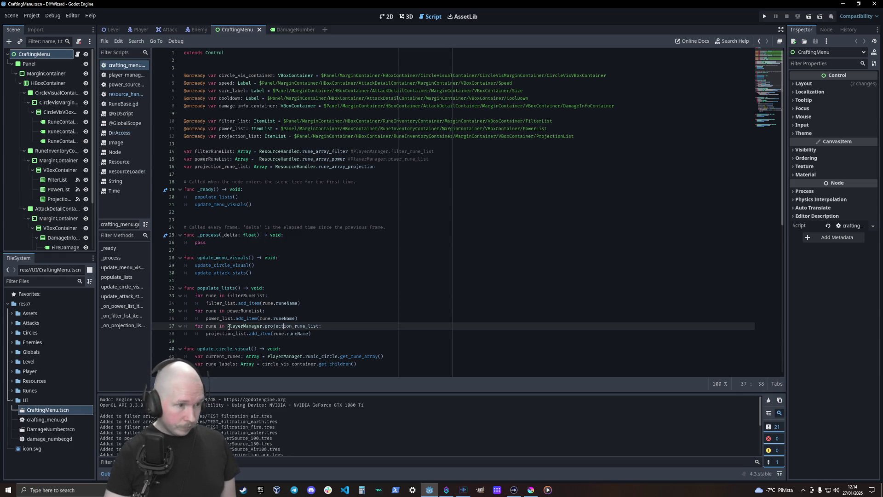
left_click_drag(227, 326, 321, 327)
type("projection_rune_list")
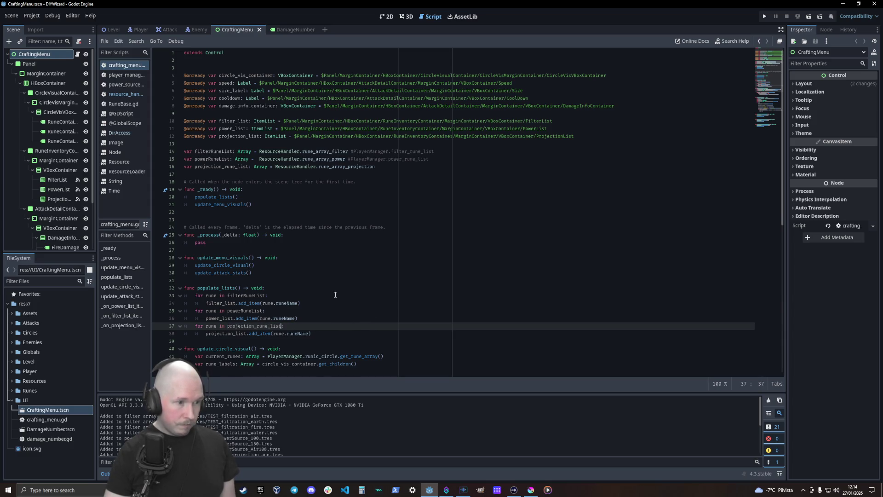
left_click(329, 291)
key("ctrl+s")
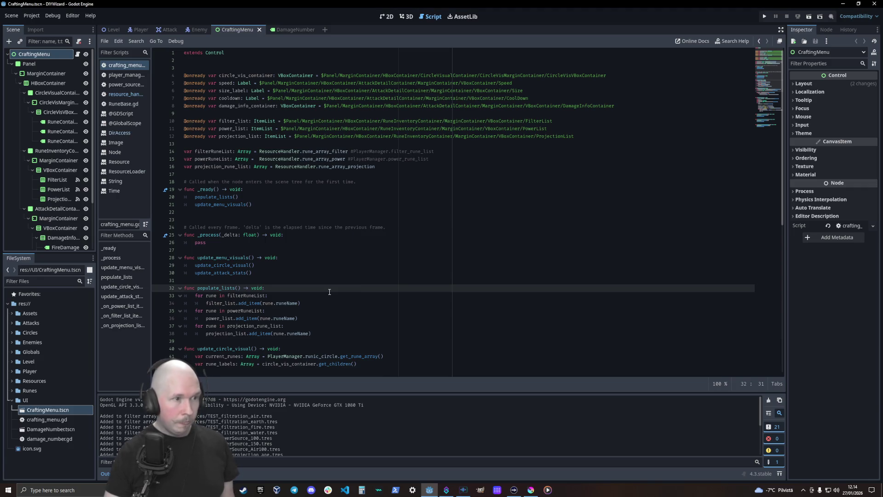
left_click(113, 29)
Step: Run the game, fire a projectile from the middle crafting slot, then view the Remote scene tree
key("ctrl+s")
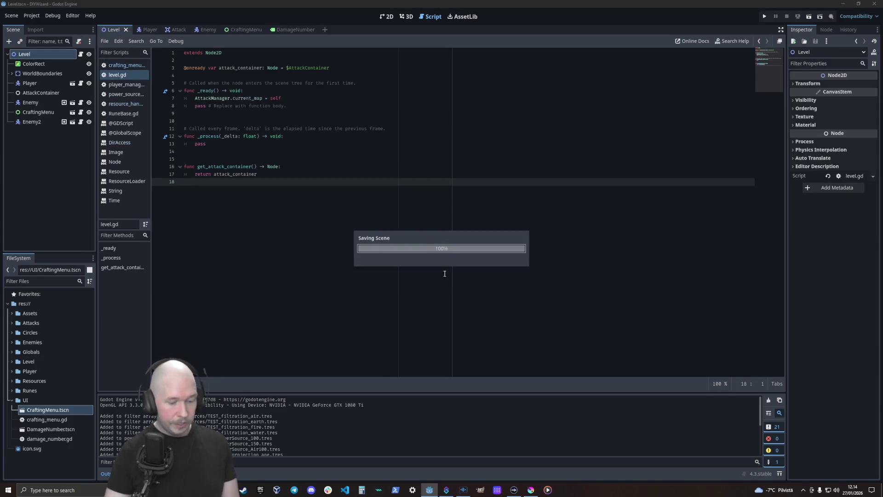
key("F5")
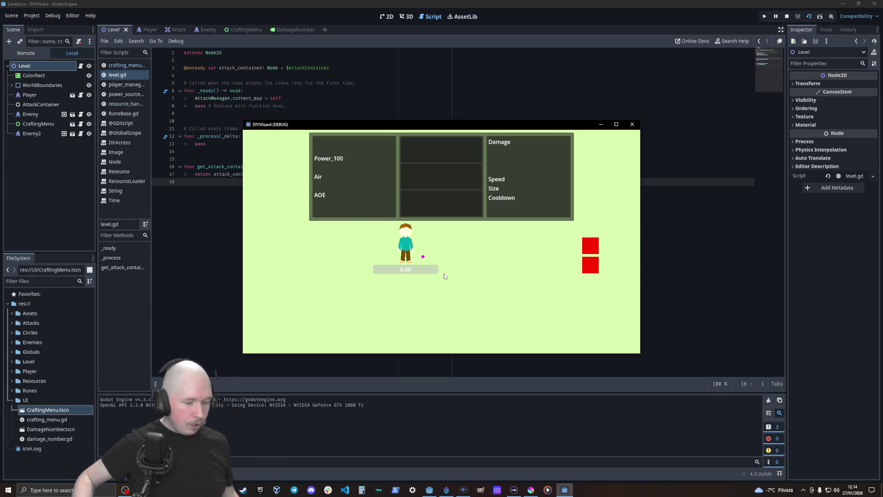
left_click(422, 170)
left_click(541, 245)
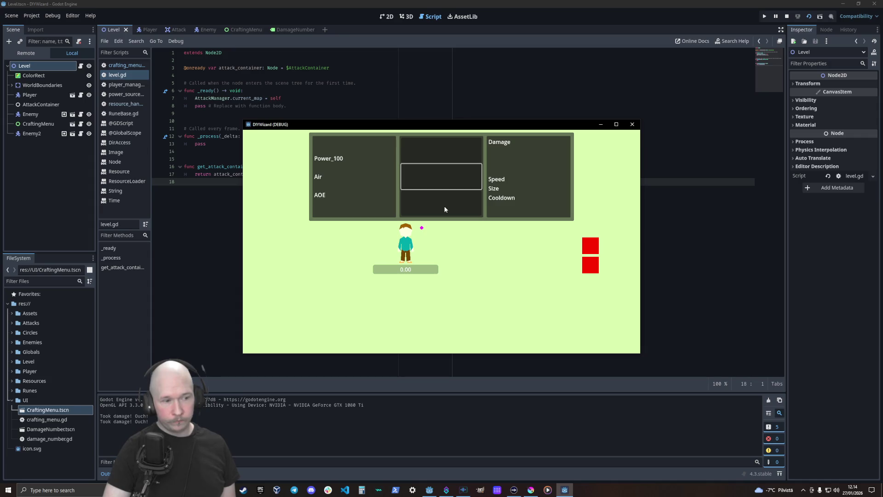
left_click(40, 184)
left_click(26, 53)
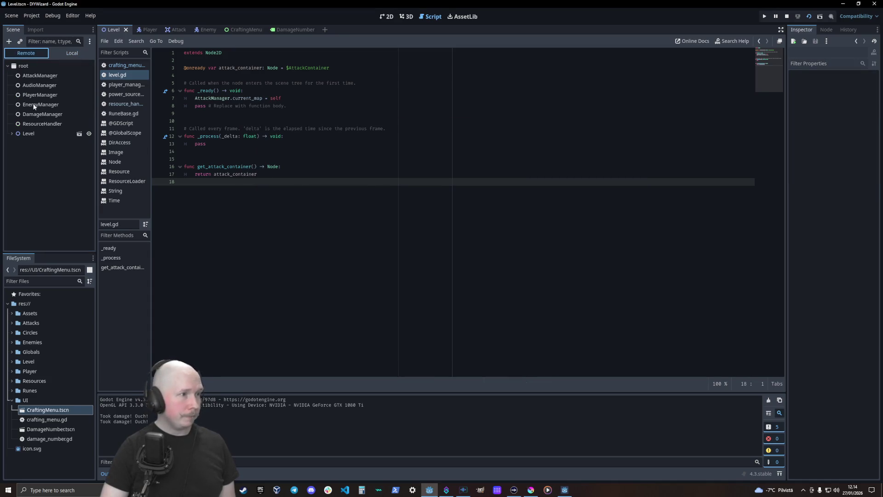
Step: Expand the live tree from Level > CraftingMenu down to the FilterList node
left_click(11, 134)
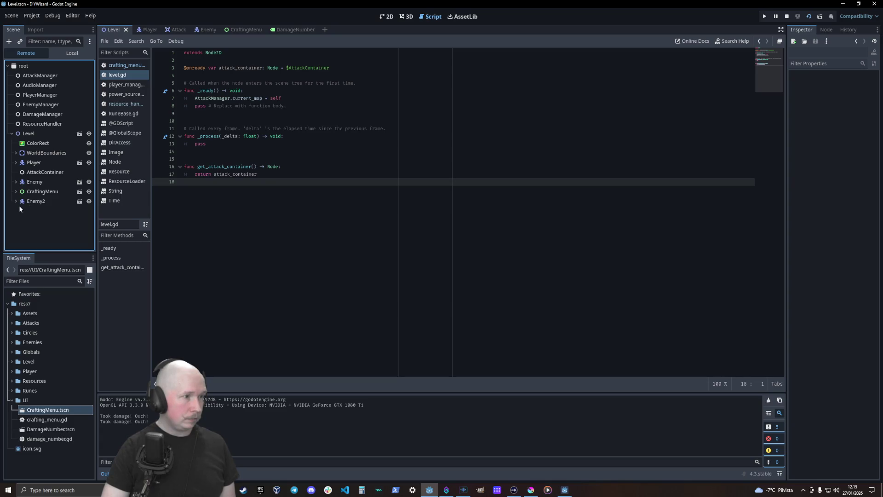
left_click(17, 192)
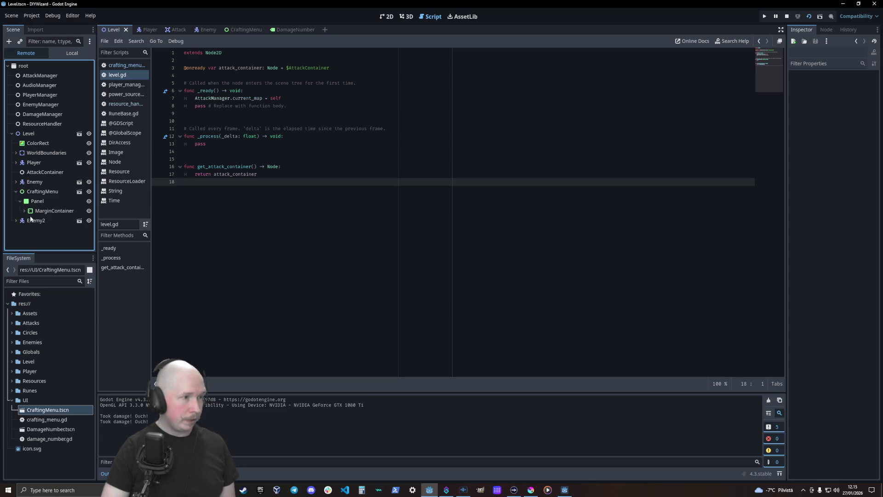
left_click(24, 211)
left_click(29, 221)
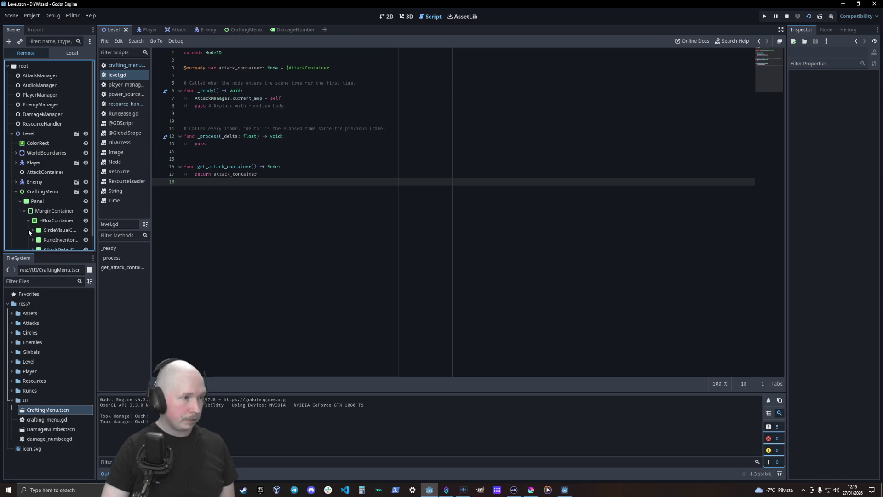
left_click(32, 240)
left_click(36, 225)
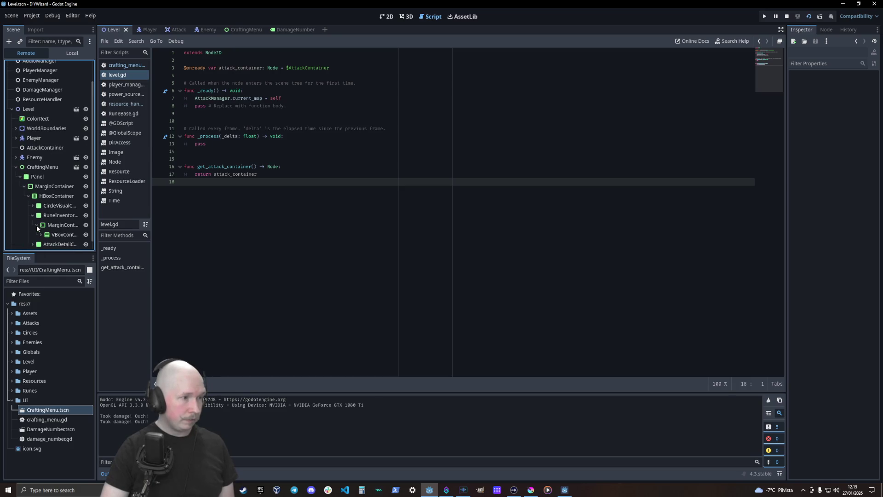
left_click(39, 223)
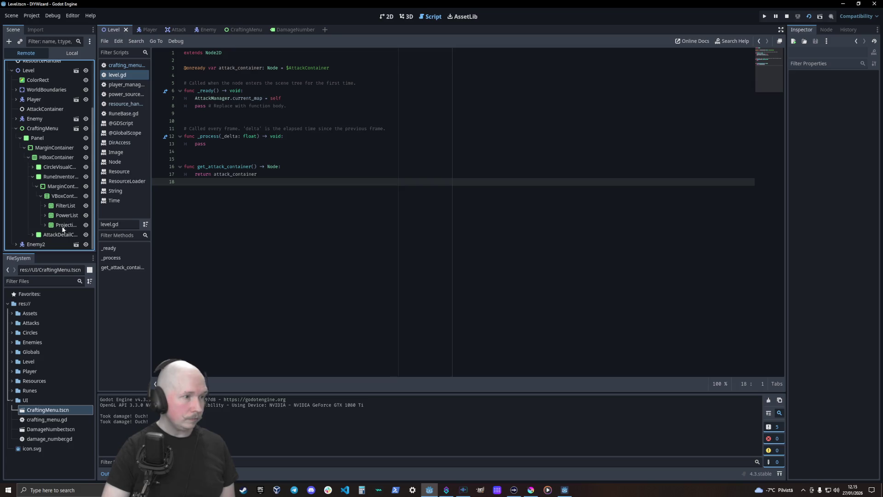
left_click(45, 206)
Step: Inspect FilterList, CraftingMenu and ResourceHandler, whose rune arrays are all size 0
left_click(65, 207)
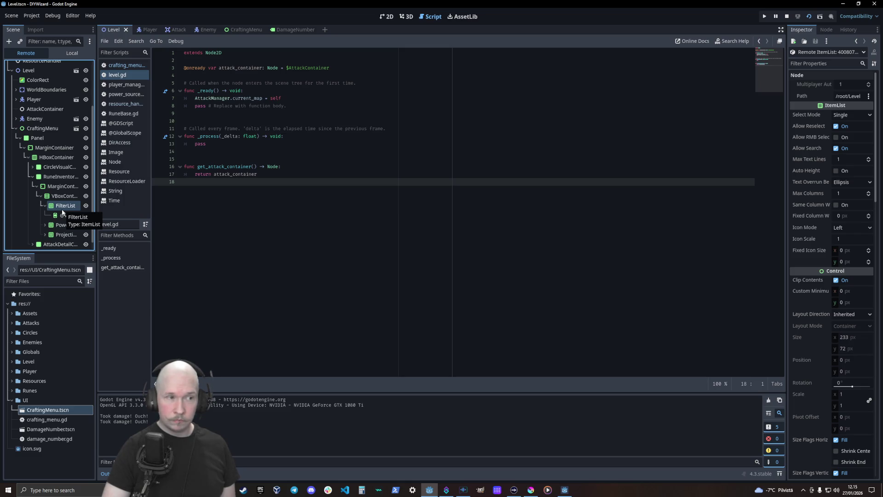
left_click(16, 128)
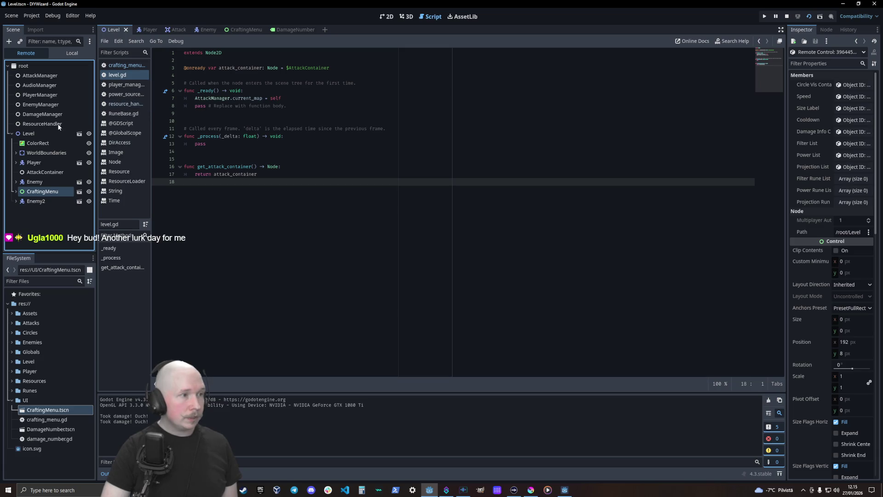
left_click(42, 124)
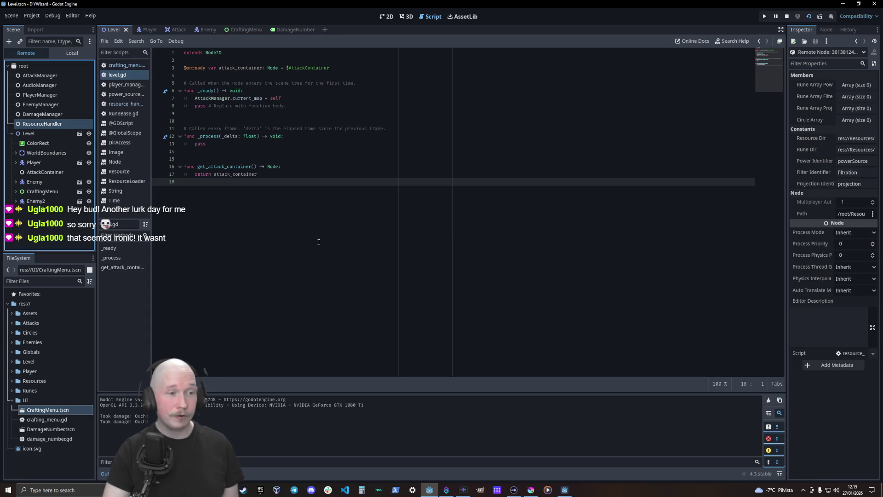
left_click(309, 157)
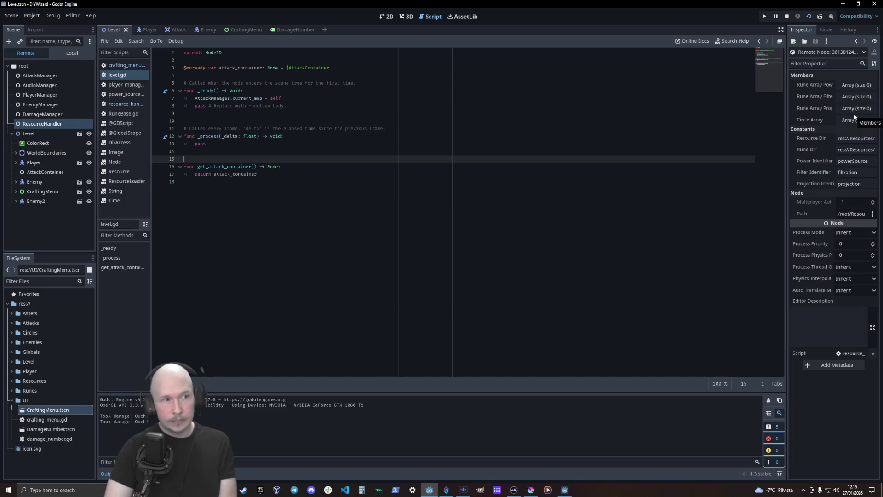
Step: Stop the game, open resource_handler.gd and trace the load_in_resources and load_in_runes calls
left_click(786, 18)
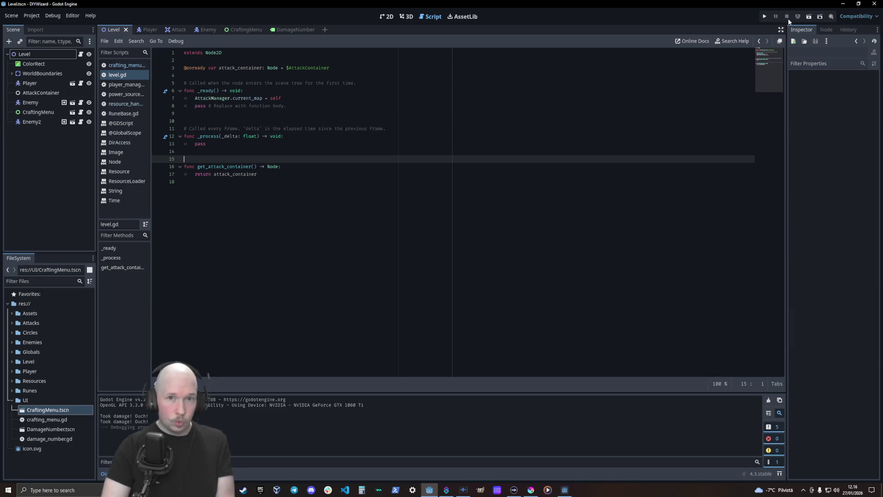
left_click(125, 103)
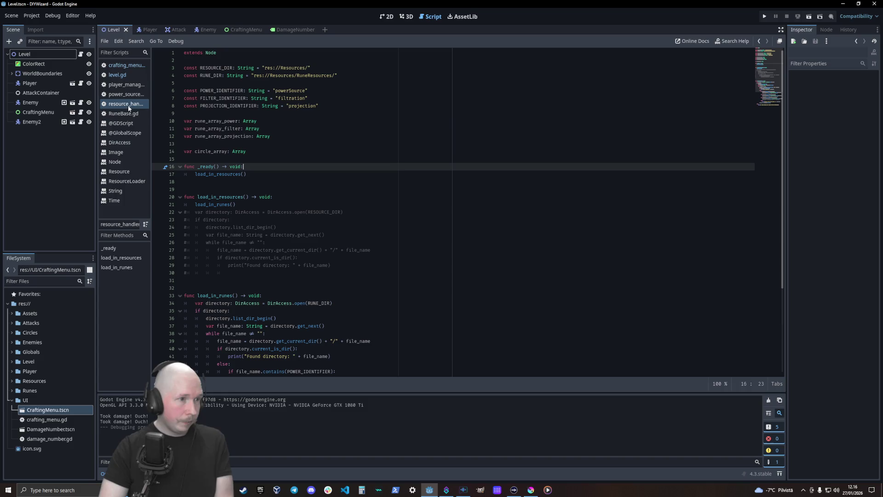
left_click(358, 182)
double_click(219, 174)
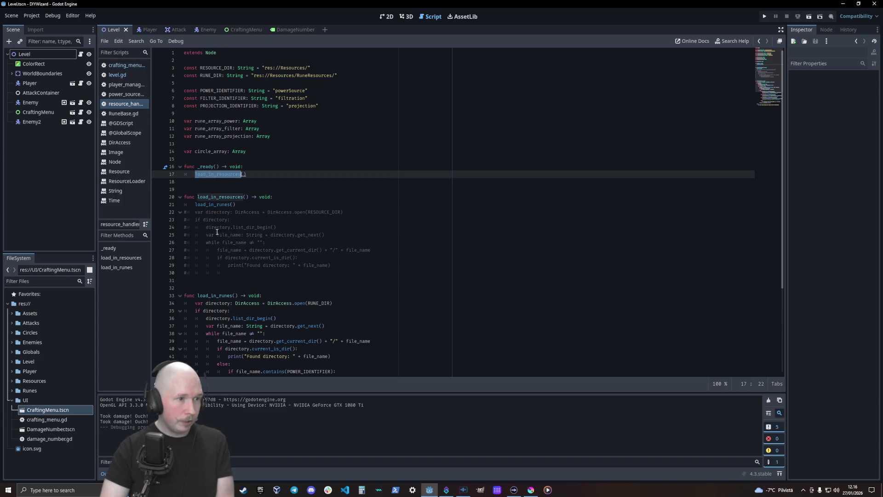
double_click(213, 204)
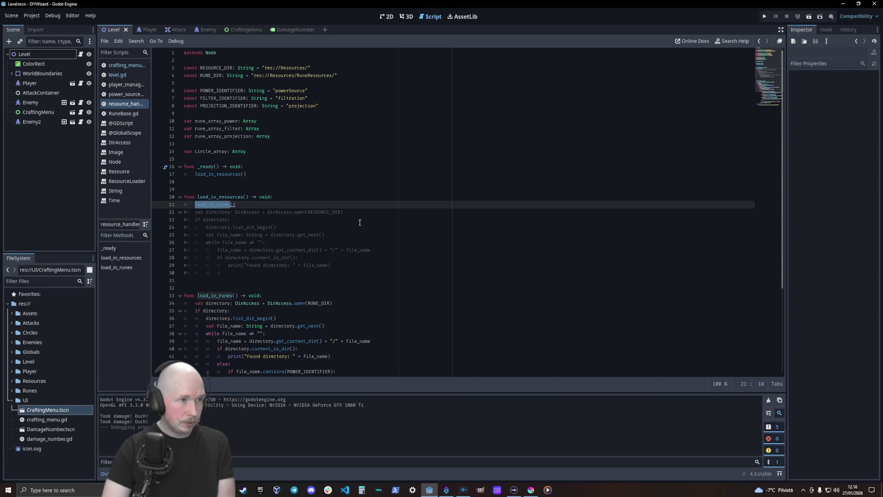
scroll(371, 245, "down", 5)
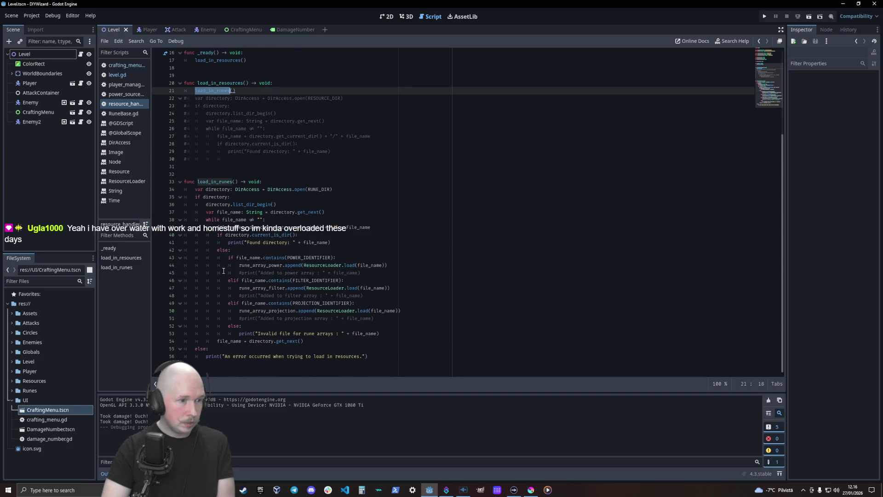
Step: Uncomment the "Added to power array" print on line 45 and run the game once
left_click(239, 273)
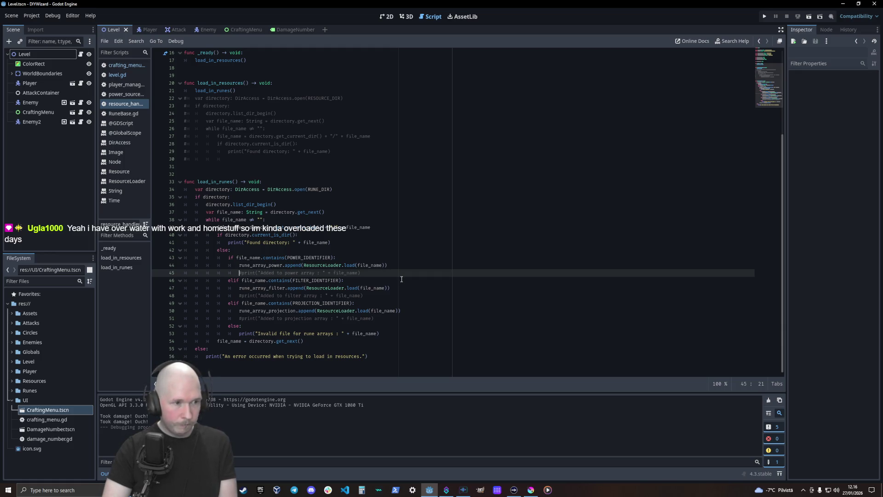
key("ctrl+k")
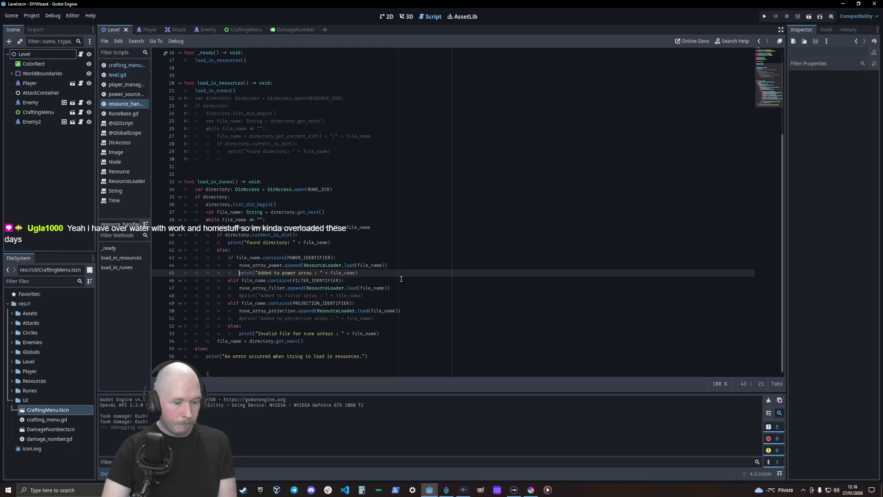
key("F5")
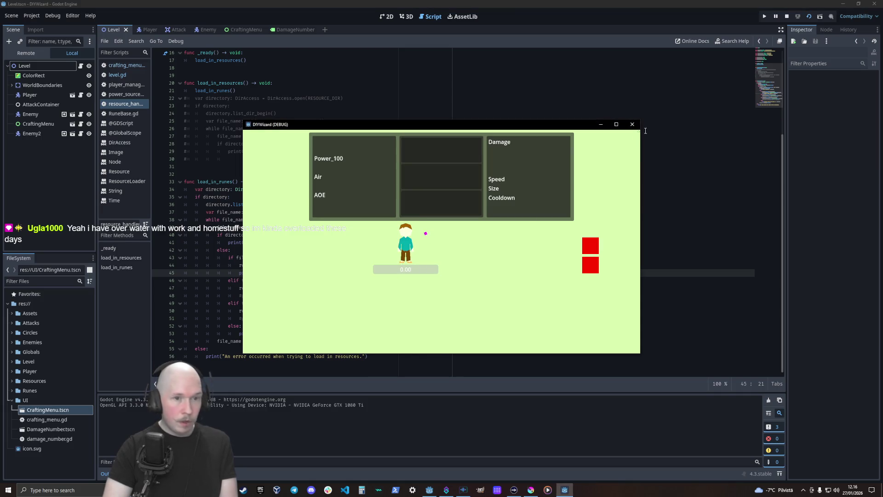
left_click(631, 124)
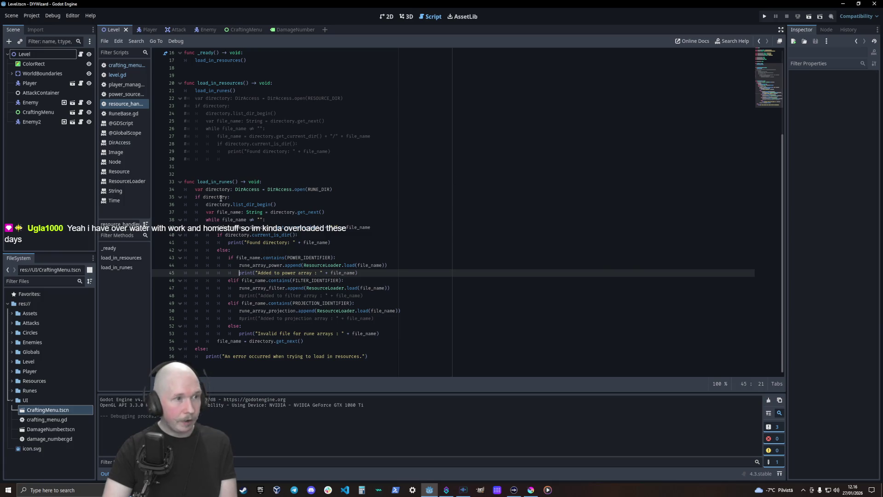
Step: Re-check how load_in_resources calls load_in_runes from _ready
scroll(221, 198, "up", 4)
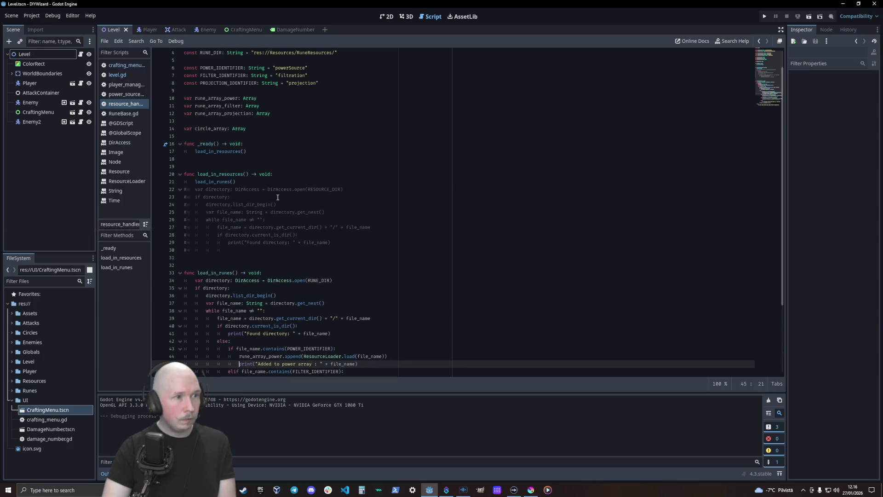
double_click(237, 152)
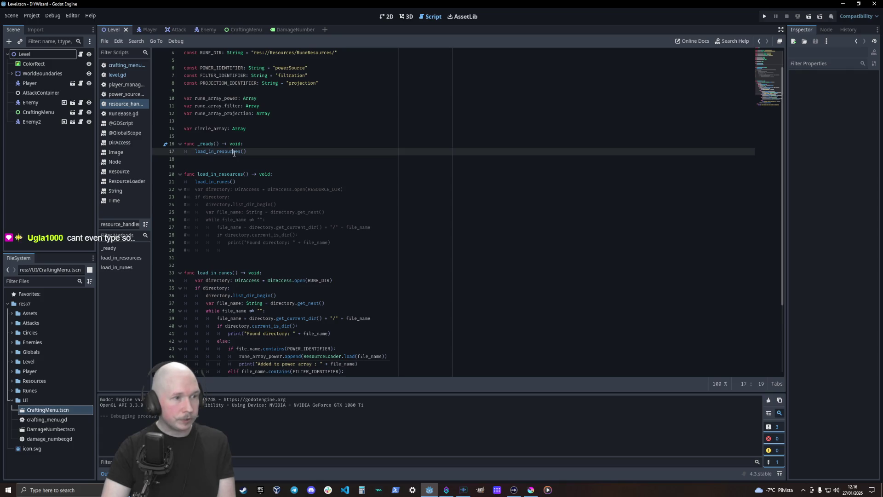
left_click(226, 174)
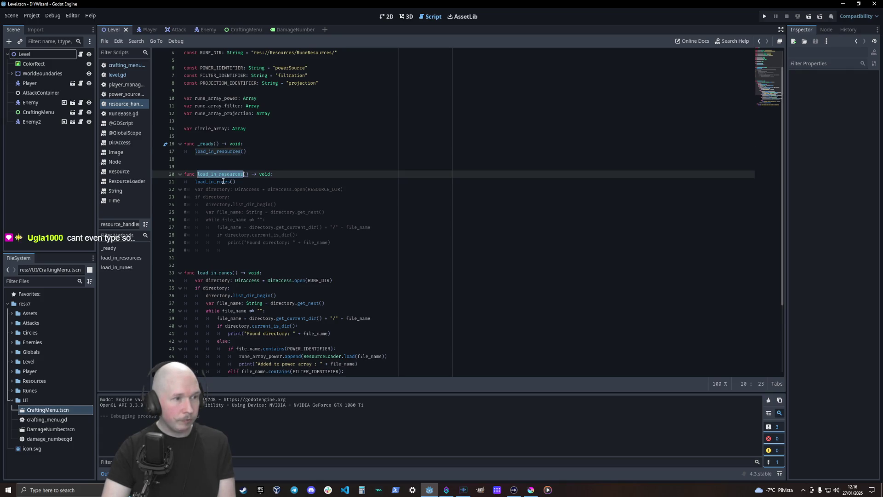
double_click(222, 182)
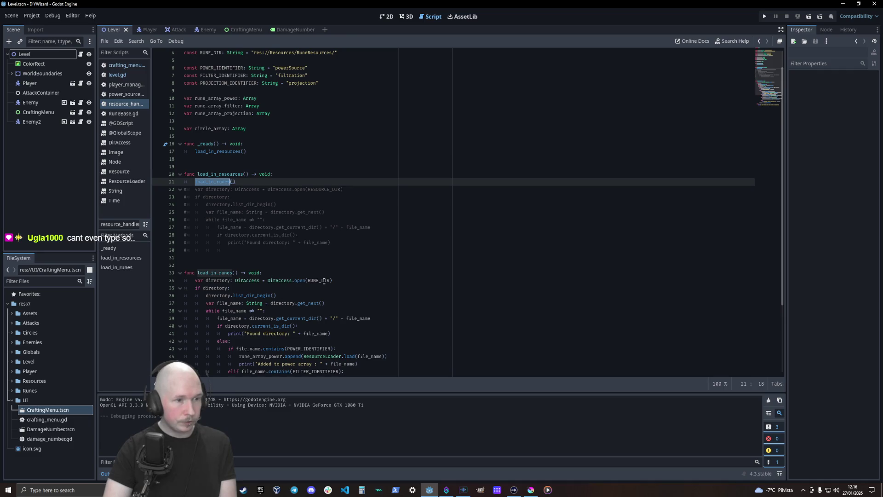
scroll(324, 281, "down", 2)
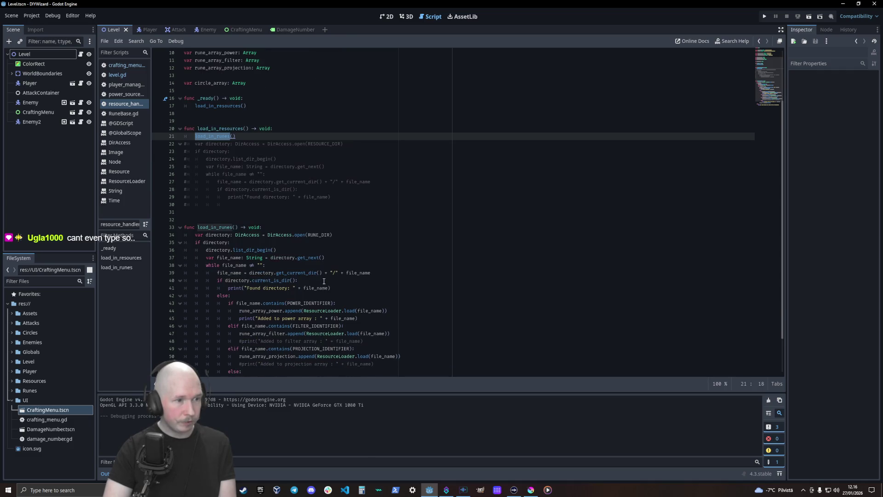
scroll(289, 266, "up", 2)
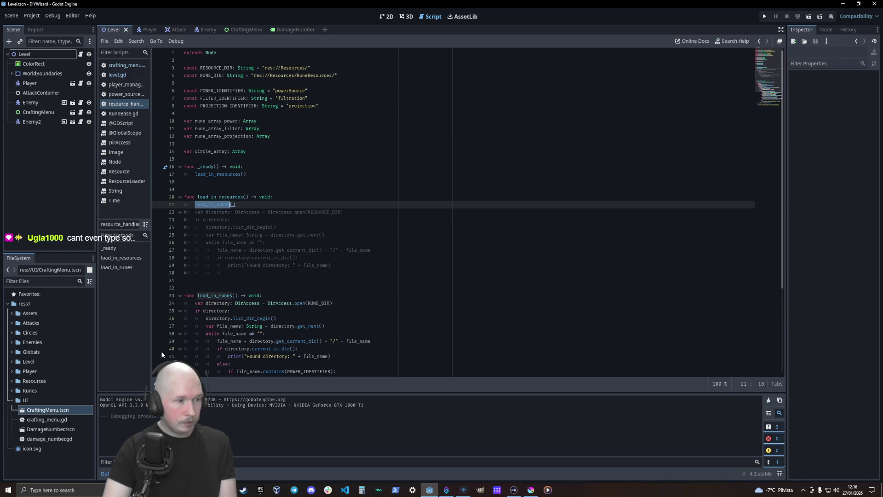
Step: Select the TEST_*.tres rune files in Resources and move them into RuneResources
left_click(12, 390)
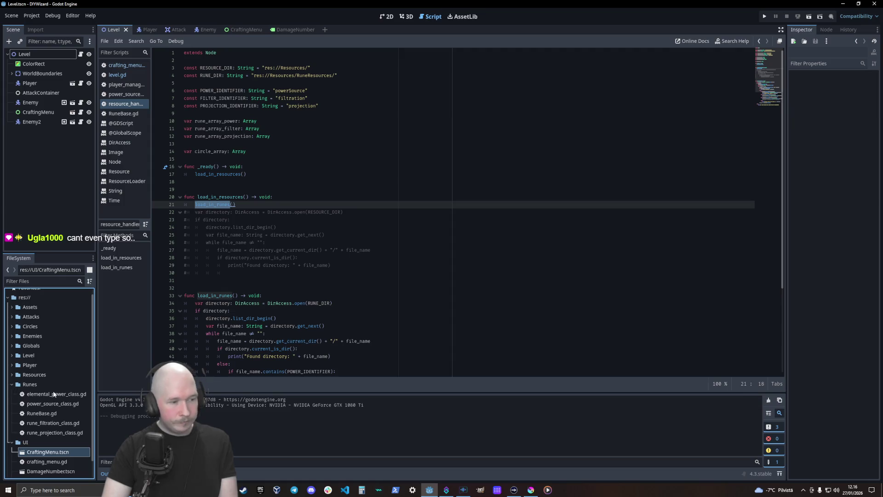
left_click(13, 385)
left_click(12, 382)
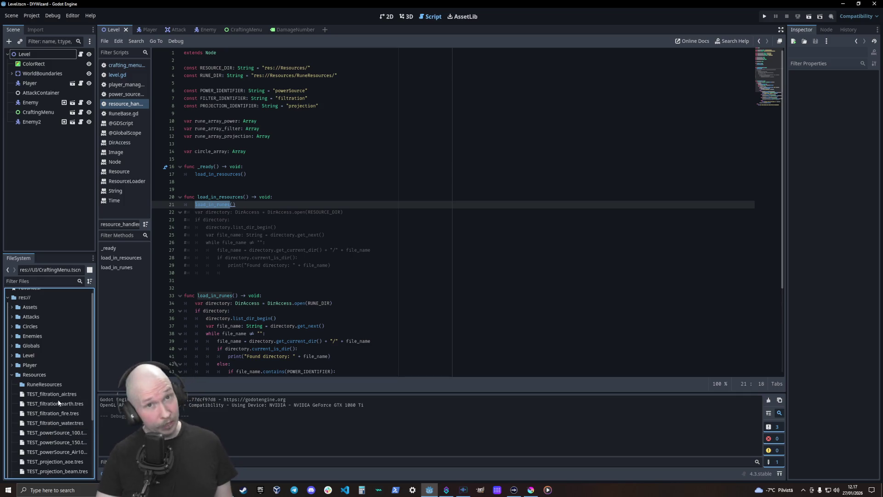
left_click(57, 394)
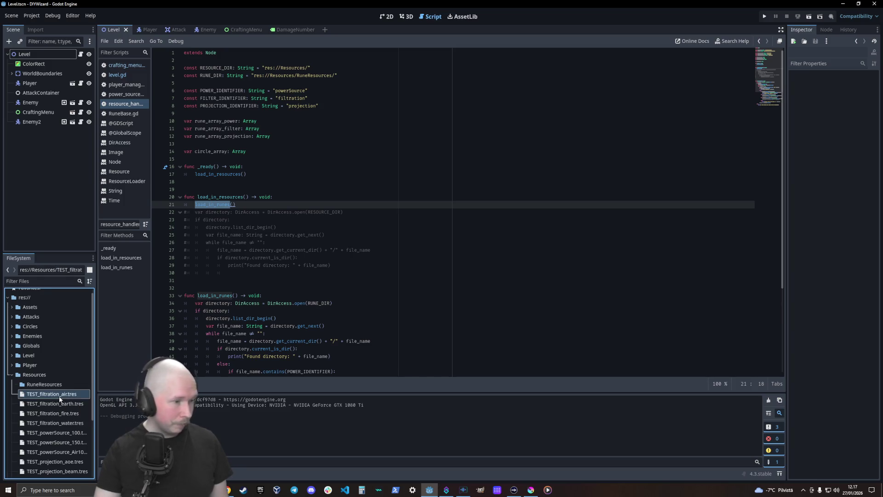
scroll(64, 407, "down", 3)
left_click(67, 405, "shift")
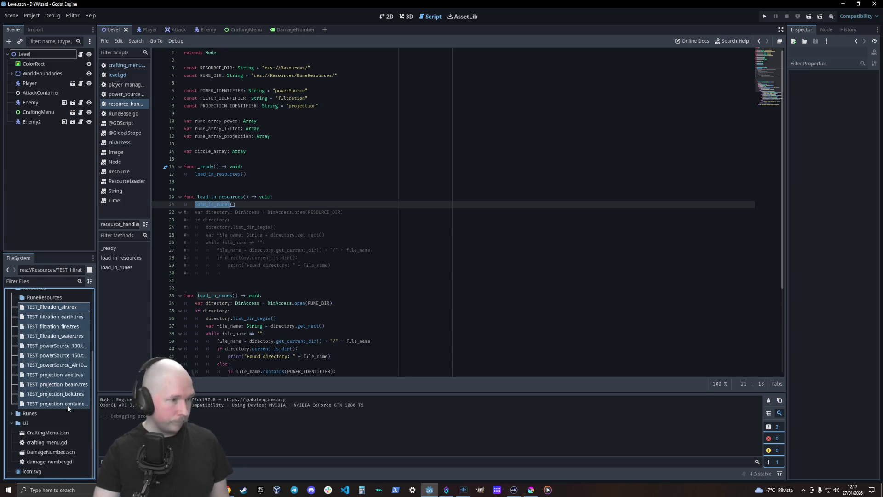
scroll(60, 405, "up", 5)
left_click_drag(55, 404, 56, 393)
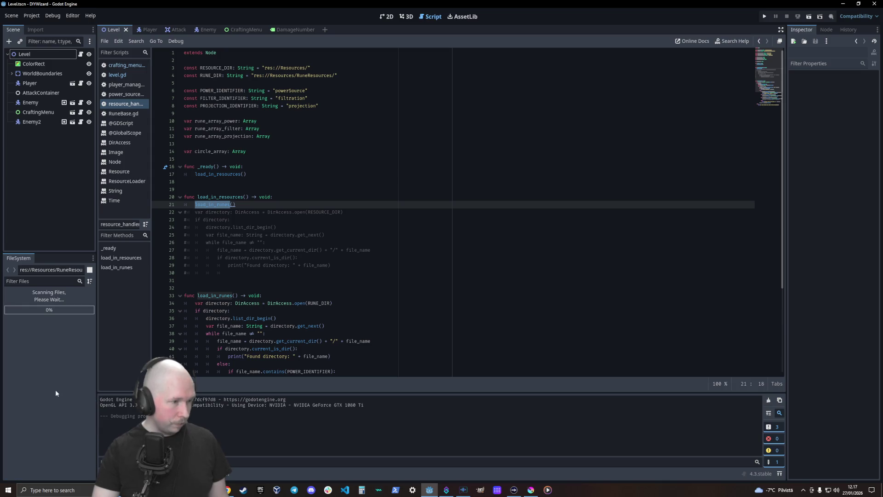
left_click(384, 232)
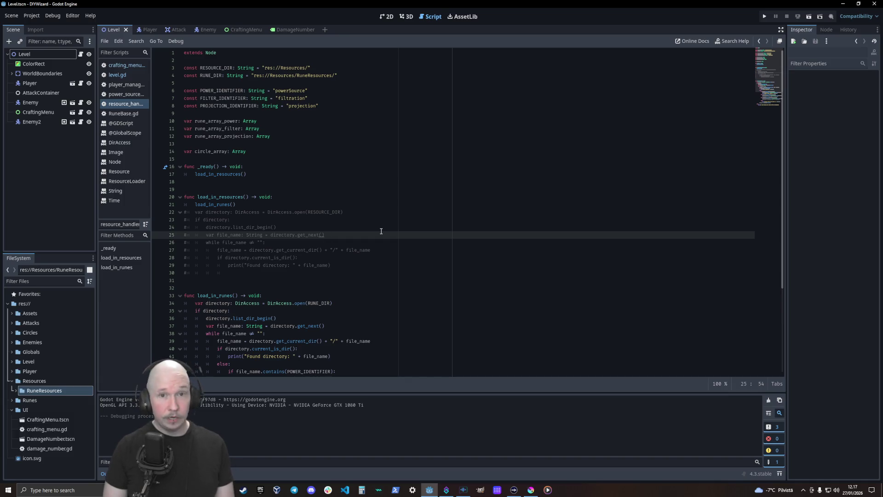
Step: Save, then add a temporary RuneResources/ path on line 16 and copy that text
key("ctrl+s")
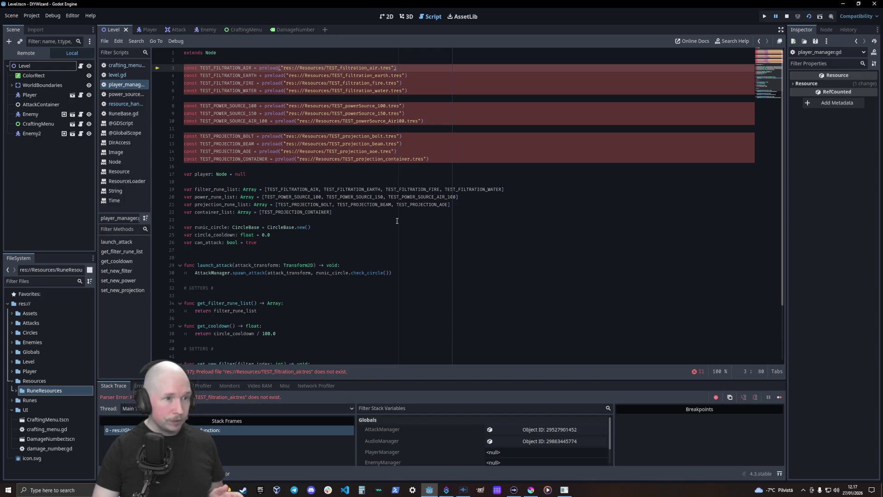
left_click(190, 167)
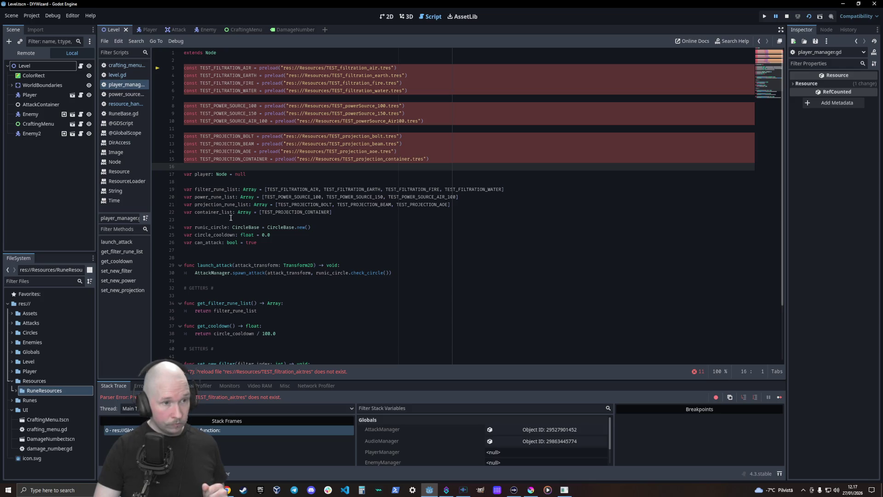
left_click(342, 160)
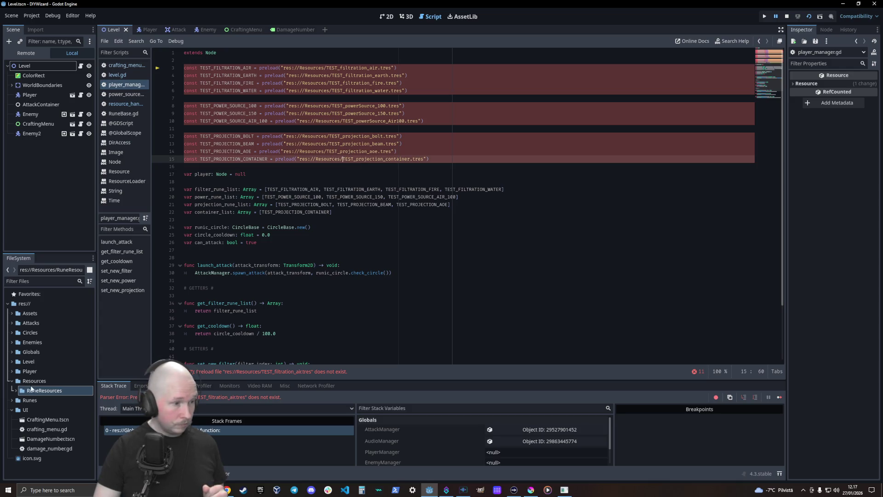
mouse_move(43, 394)
left_mouse_down()
mouse_move(148, 362)
mouse_move(351, 171)
mouse_move(311, 172)
left_mouse_up()
double_click(247, 167)
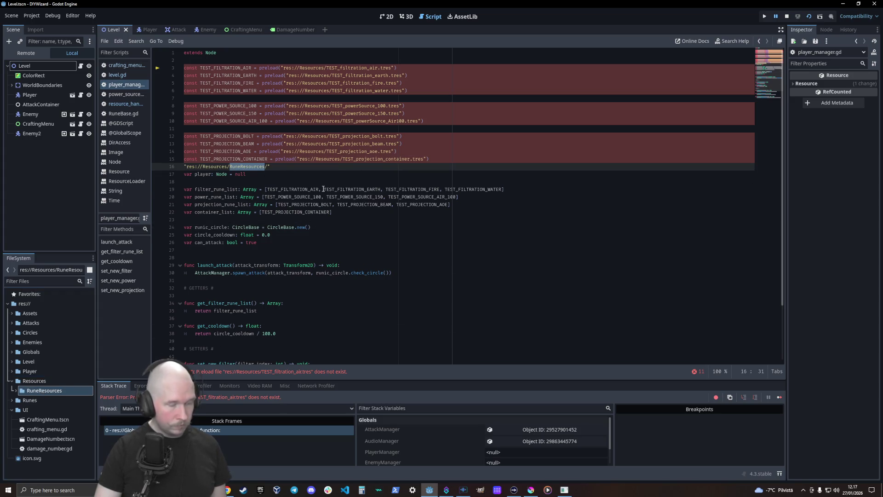
left_click(344, 159)
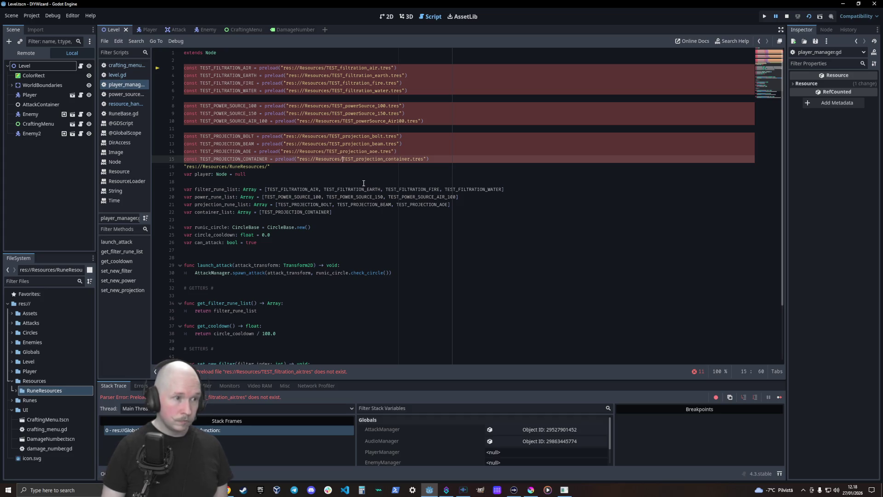
left_click_drag(267, 167, 231, 167)
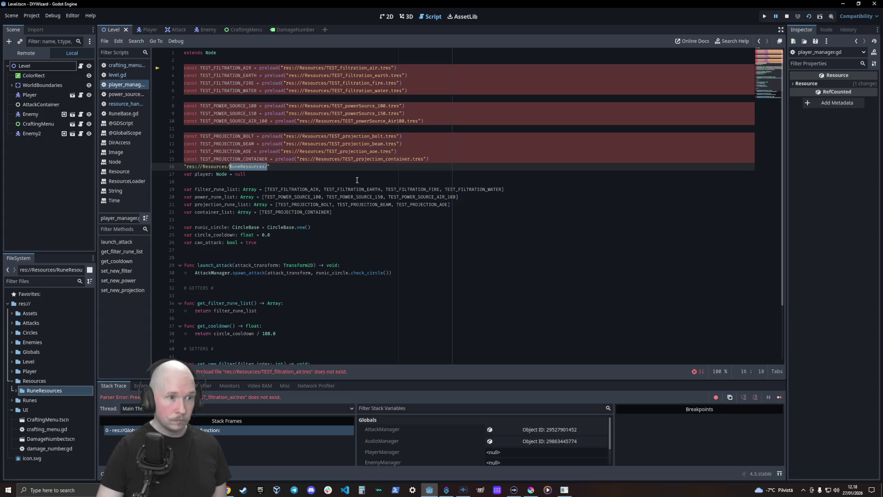
key("ctrl+c")
Step: Paste RuneResources/ after Resources/ into the six preload paths, from line 15 up to line 3
left_click(345, 159)
key("ctrl+v")
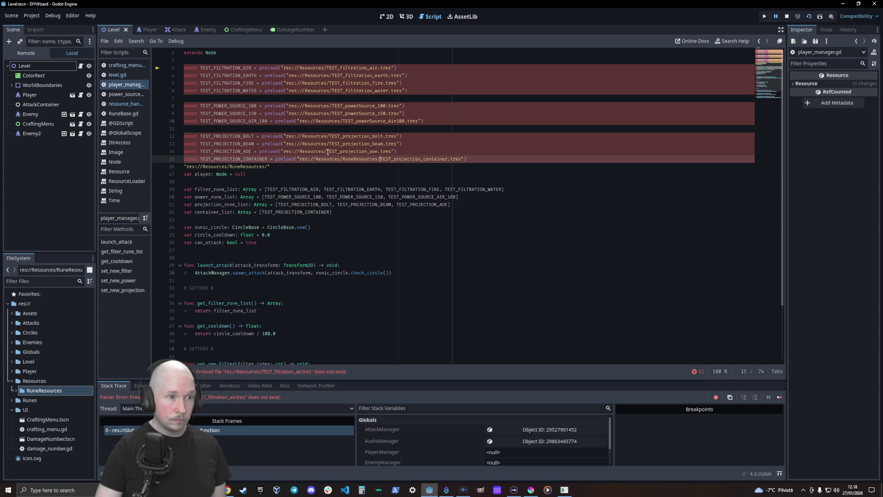
left_click(328, 150)
key("ctrl+v")
left_click(329, 144)
key("ctrl+v")
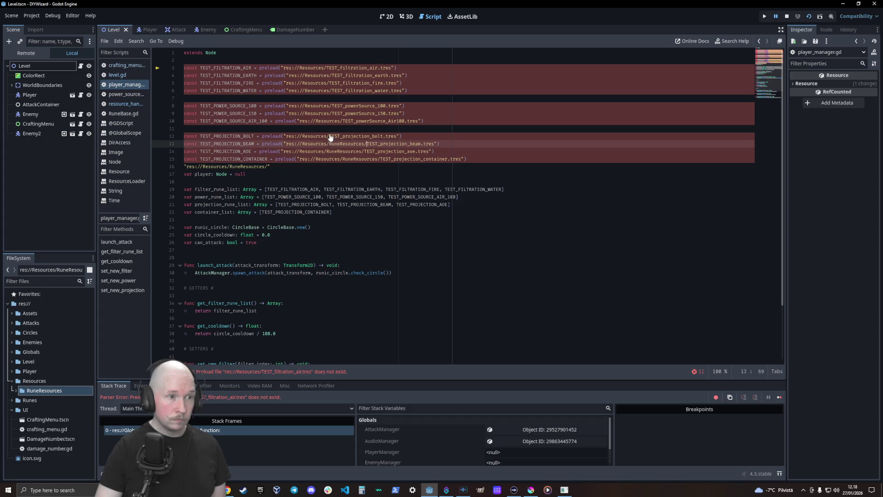
left_click(329, 136)
key("ctrl+v")
left_click(343, 121)
key("ctrl+v")
left_click(326, 68)
key("ctrl+v")
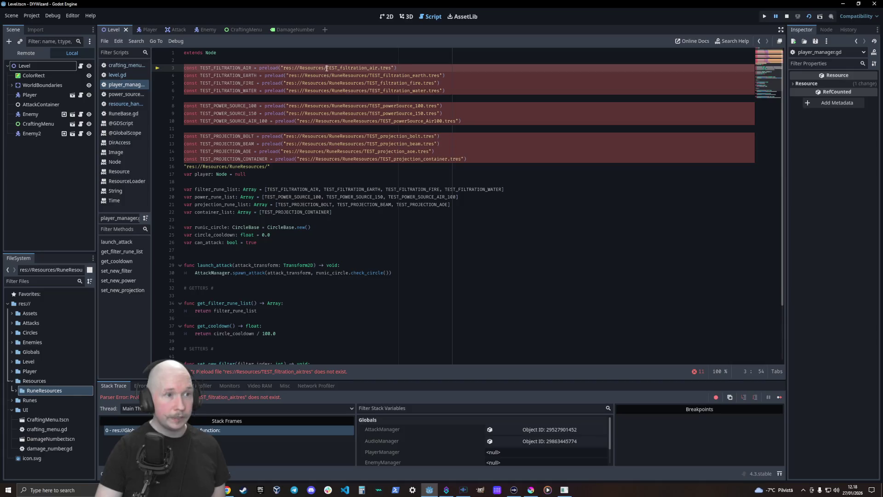
Step: Delete the temporary path line 16, then stop and rerun the game (F8, F5)
left_click(342, 173)
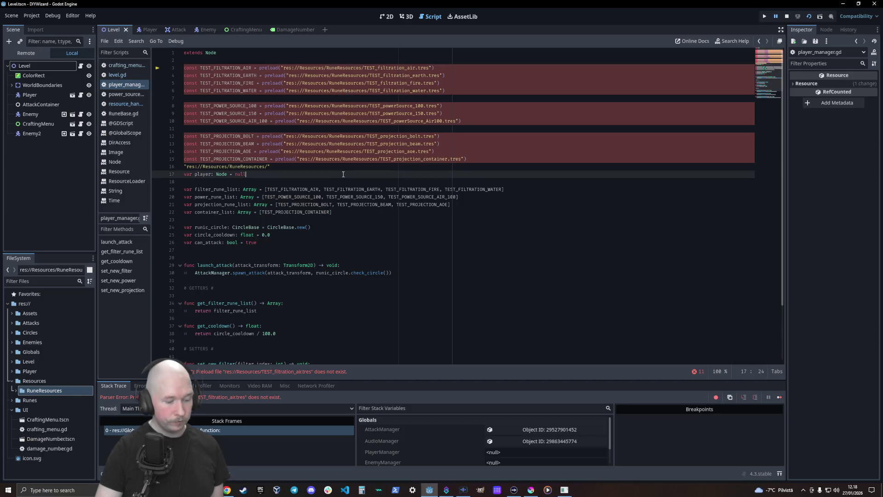
left_click(289, 168)
key("shift+Home")
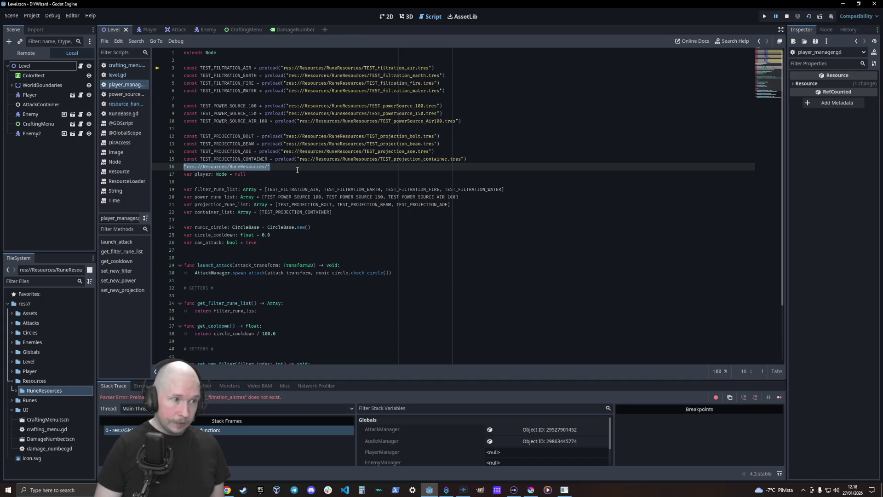
key("BackSpace")
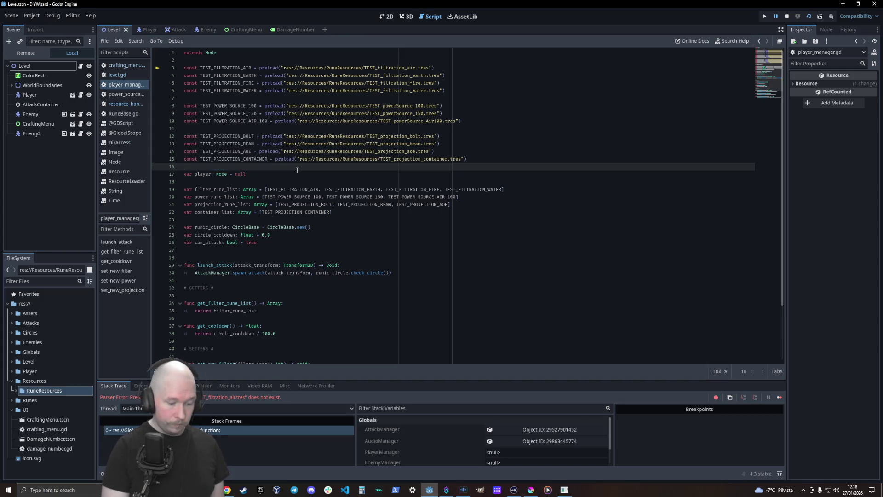
key("F8")
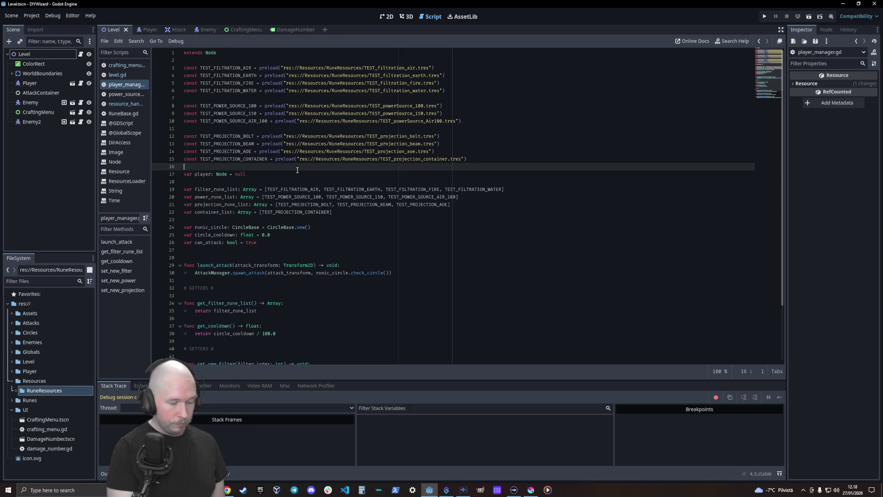
key("F5")
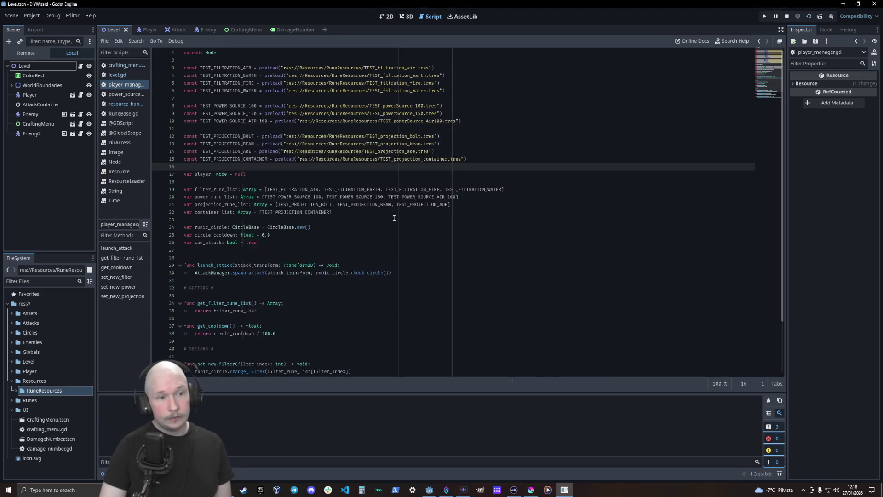
Step: Add RuneResources/ to the circle_base.gd preload paths on lines 8–11, then restart the game
scroll(317, 143, "up", 3)
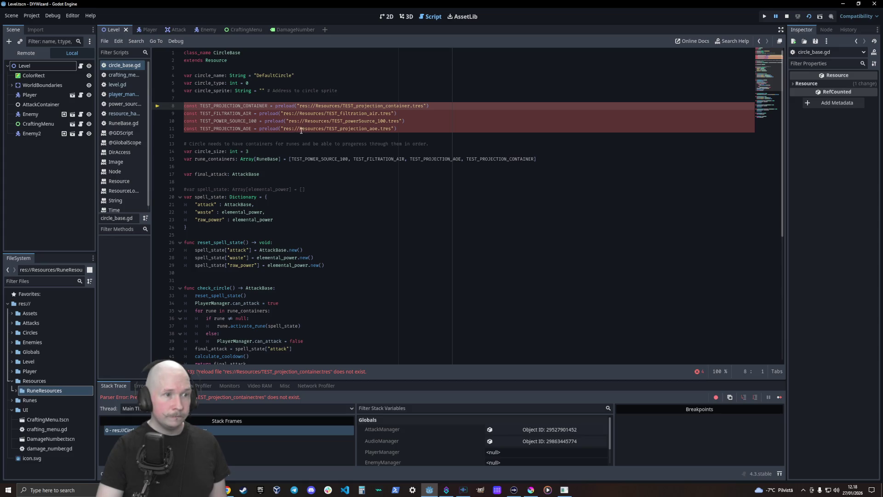
left_click(329, 130)
type("RuneResources/")
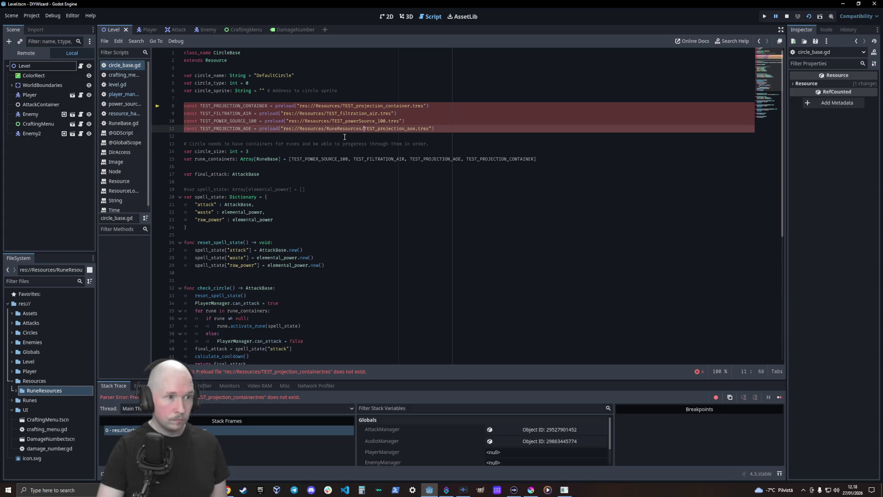
left_click(331, 121)
key("ctrl+v")
left_click(327, 113)
key("ctrl+v")
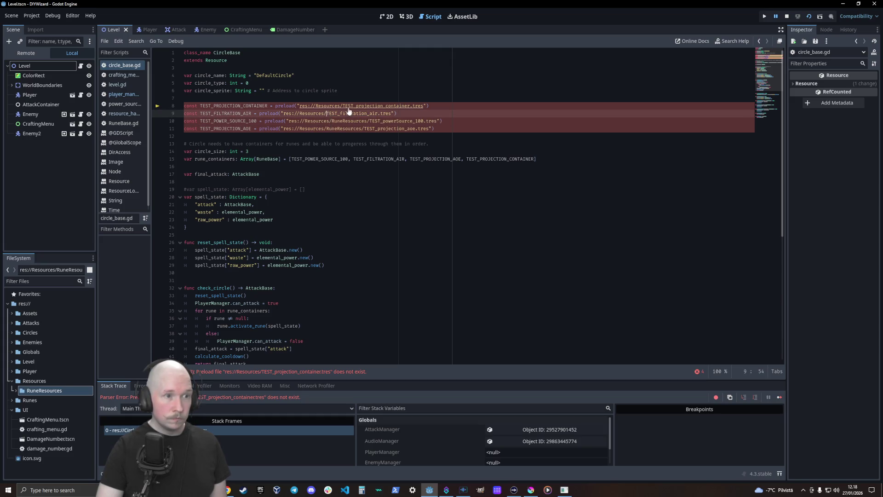
left_click(344, 106)
key("ctrl+v")
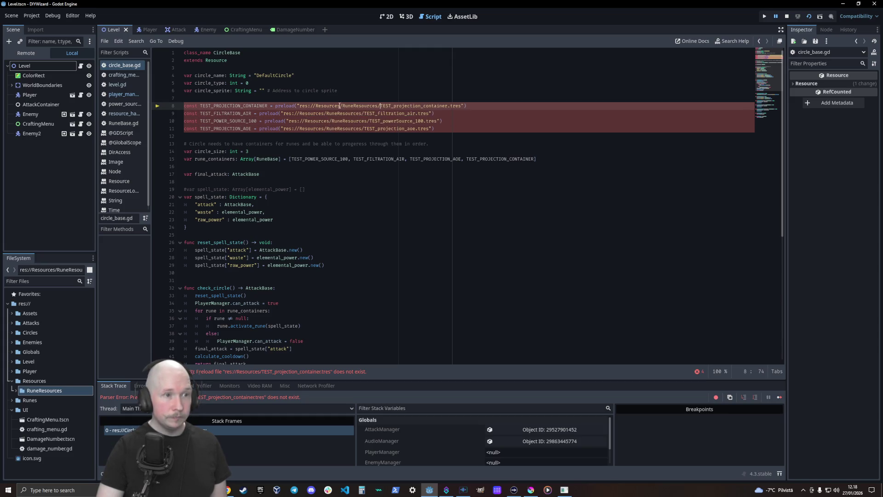
left_click(456, 193)
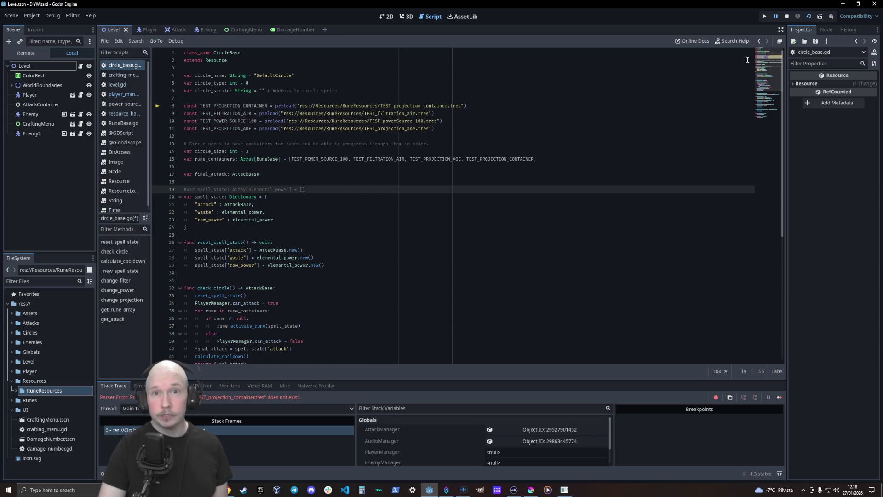
key("F8")
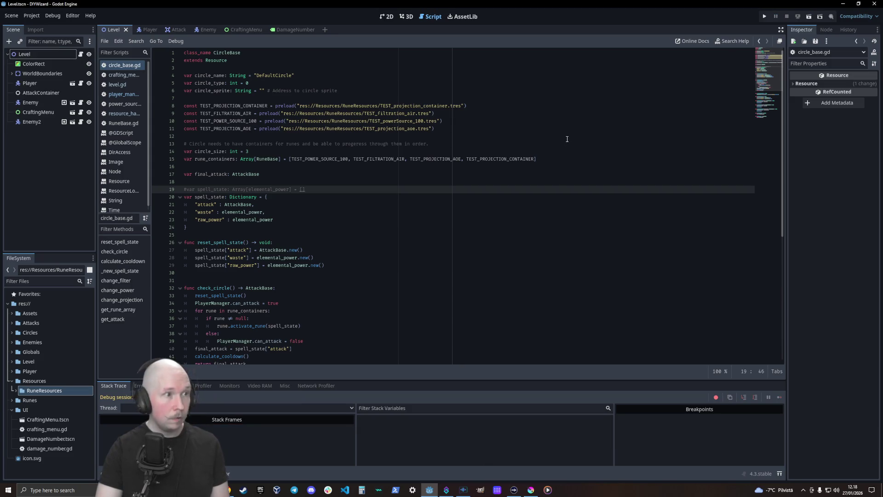
key("F5")
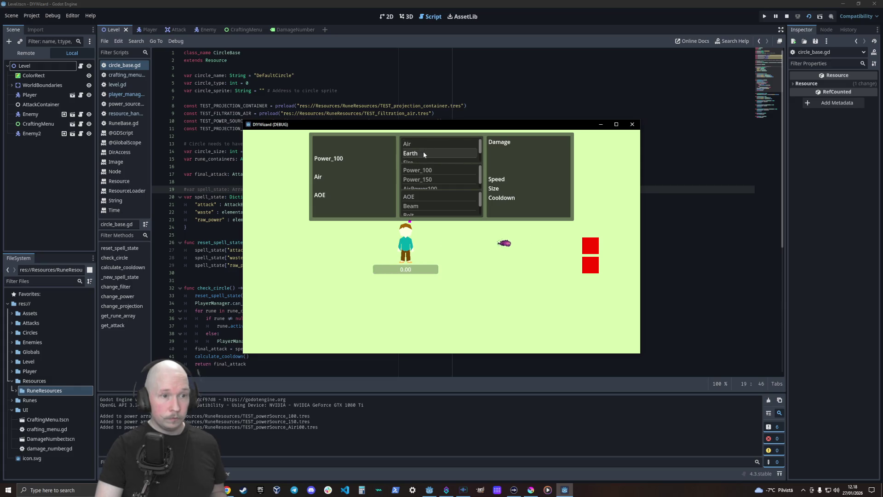
Step: Pick the Earth, Power_150 and Beam runes in the game, check the stats, then stop it
left_click(423, 151)
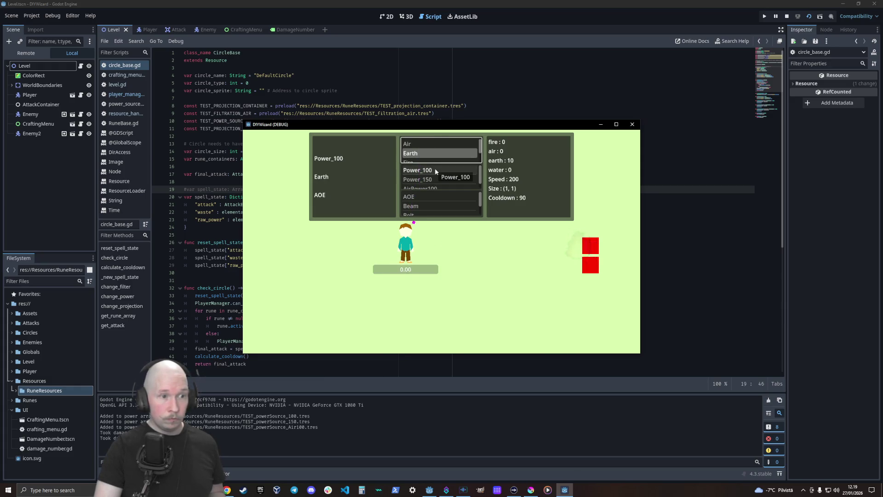
left_click(435, 180)
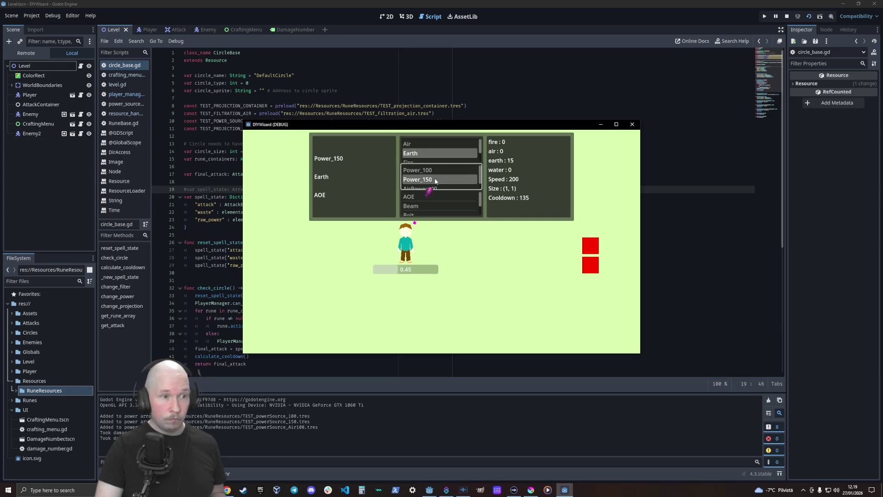
left_click(449, 206)
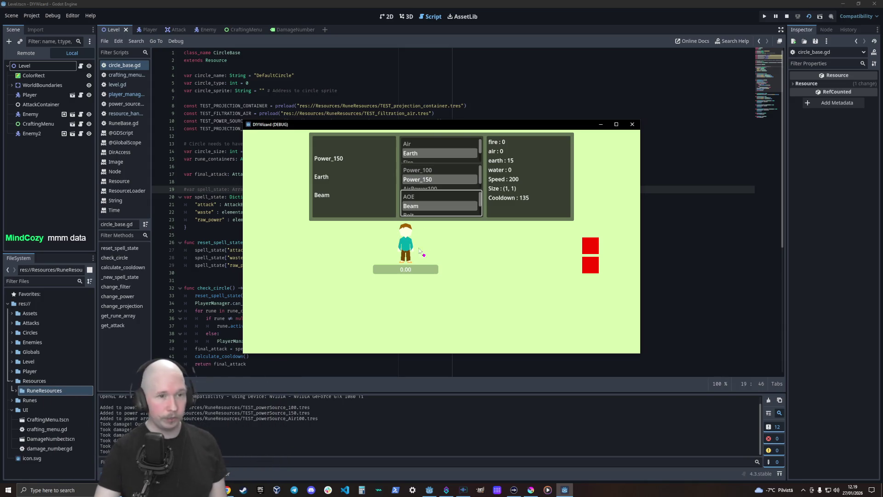
key("F8")
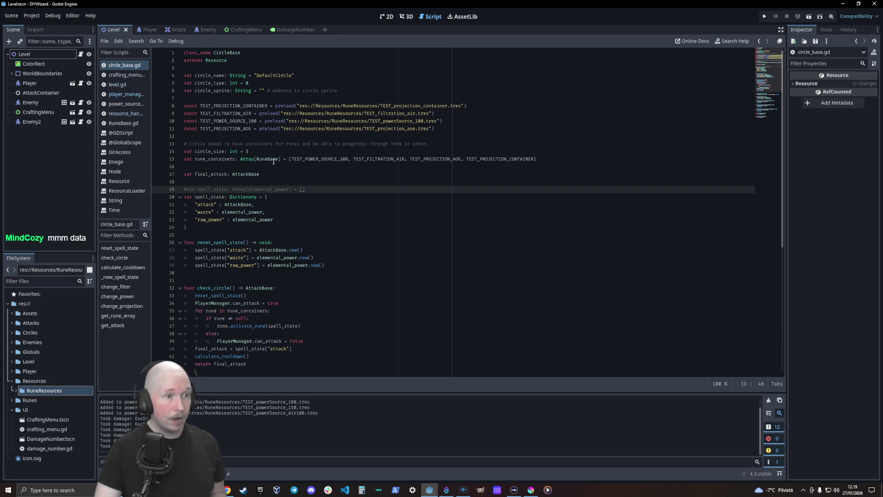
Step: Open crafting_menu.gd and highlight filterRuneList and its ResourceHandler.rune_array_filter reference on line 14
left_click(129, 76)
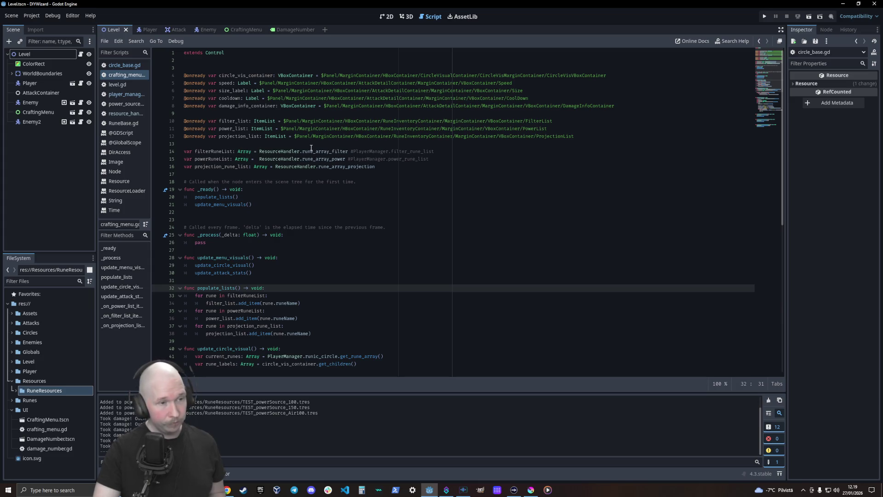
double_click(215, 151)
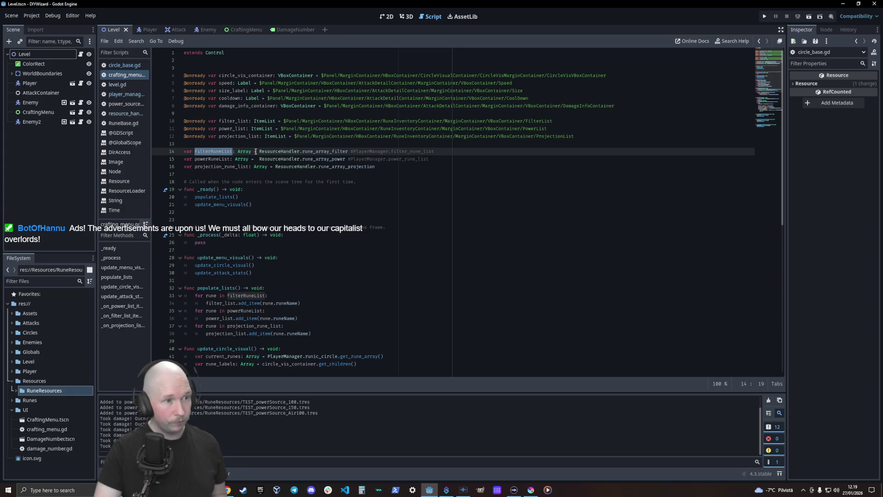
left_click_drag(258, 152, 343, 151)
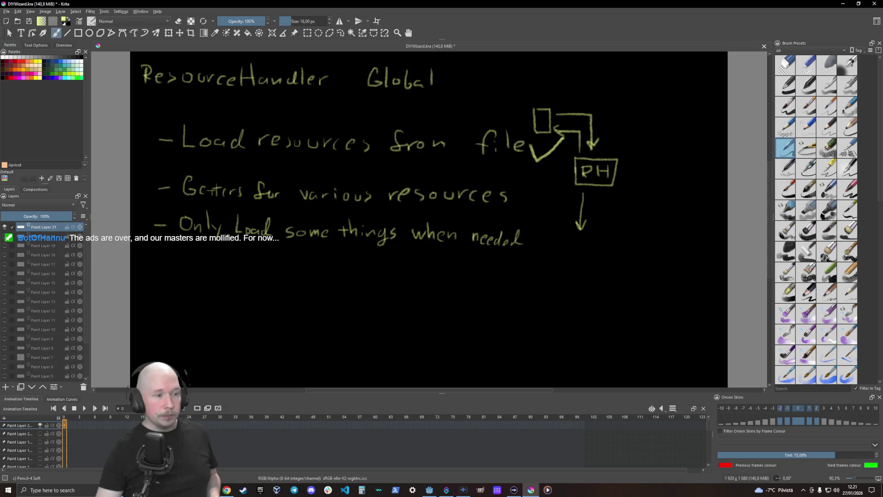
Step: Show the goals list layer (Paint Layer 20), hide Paint Layer 21, and make the goals layer active
left_click(4, 236)
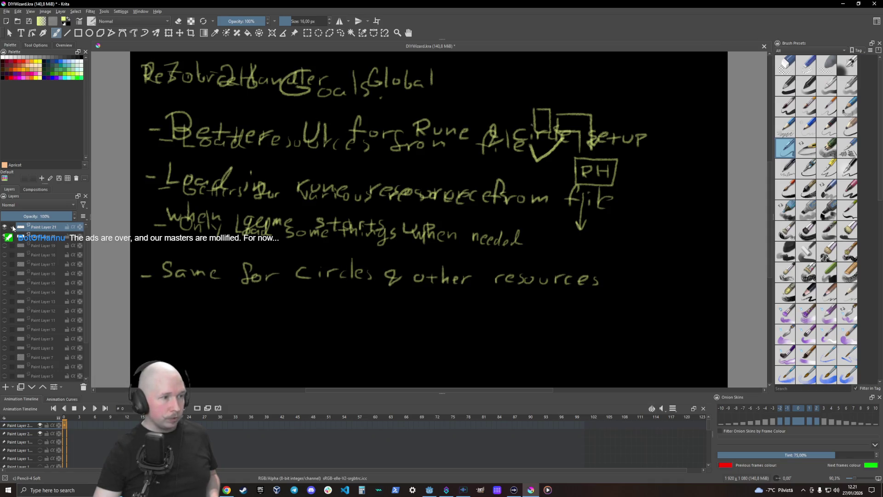
left_click(5, 227)
left_click(18, 237)
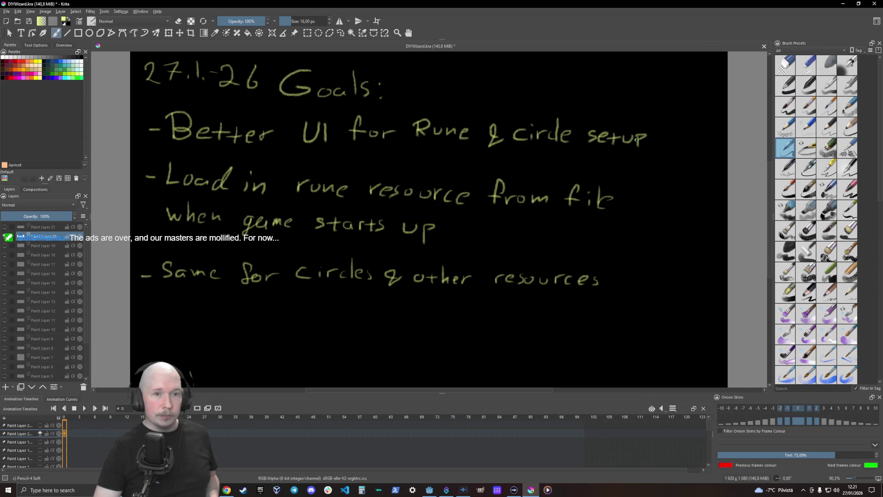
Step: Dash the better-UI goal, tick the rune-loading goal, dash the circles goal, and save DIYWizard.kra
left_click_drag(665, 139, 704, 139)
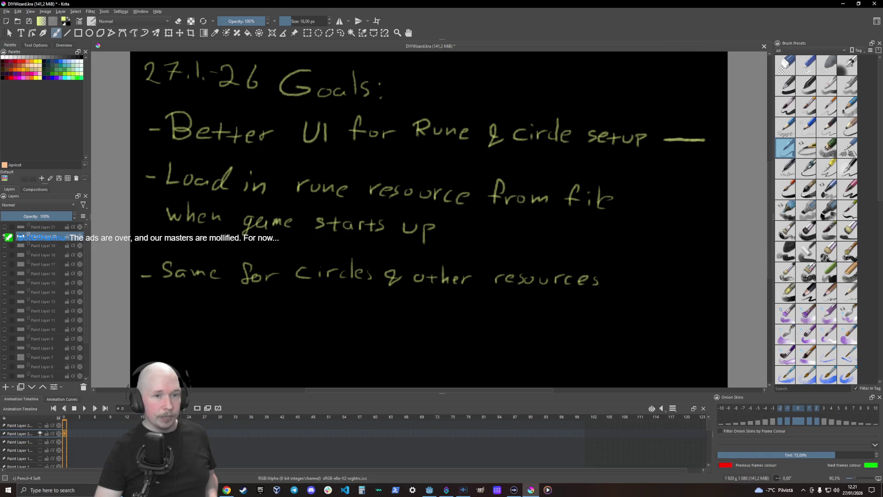
mouse_move(625, 234)
left_mouse_down()
mouse_move(650, 221)
mouse_move(664, 196)
left_mouse_up()
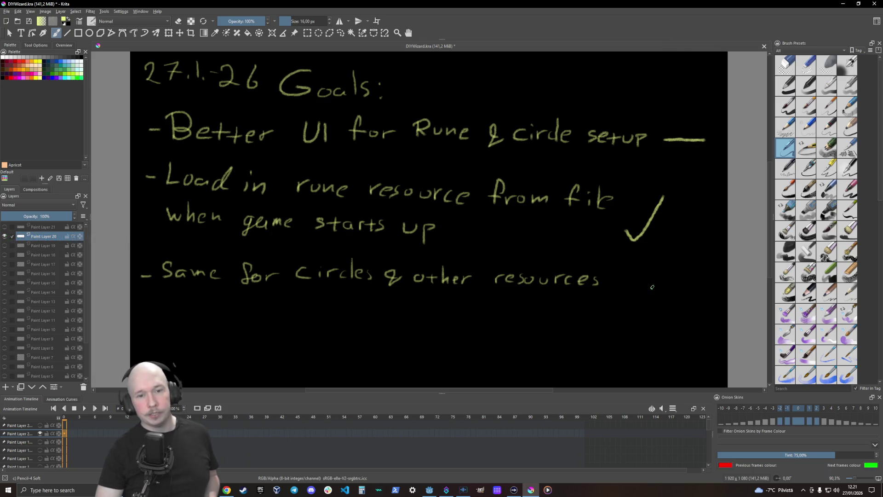
left_click_drag(651, 287, 689, 282)
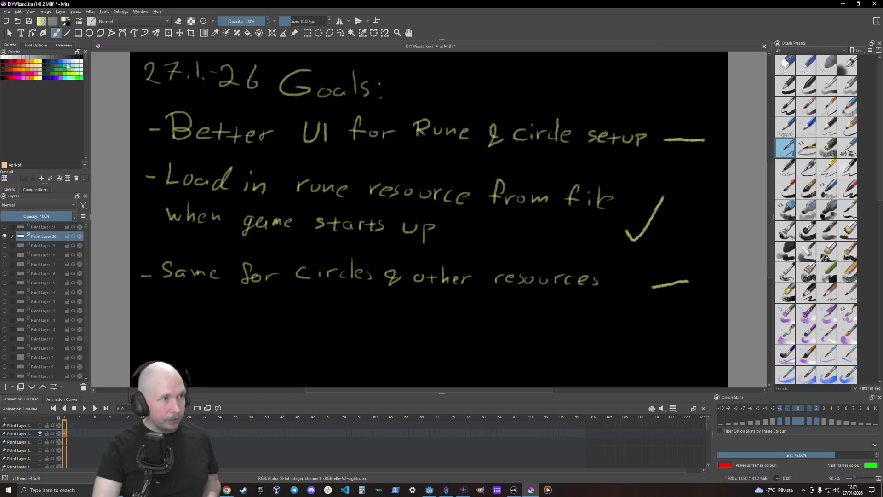
key("ctrl+s")
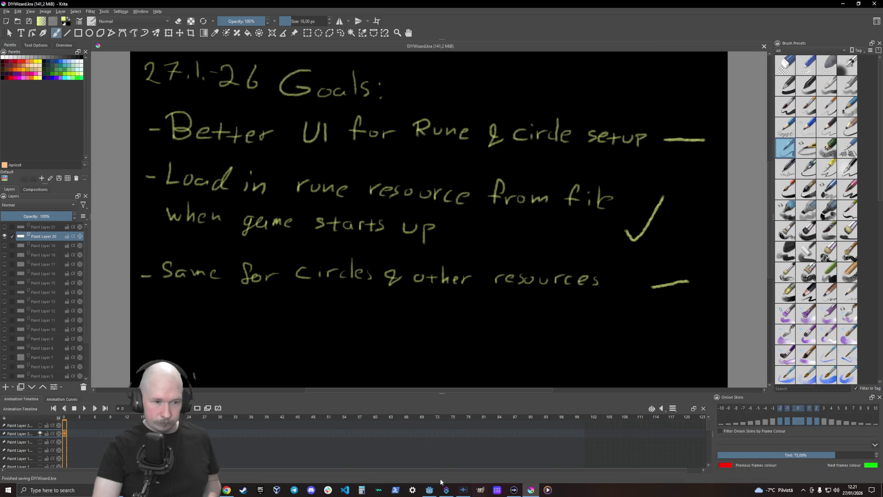
Step: Return to Godot and put the caret on resource_handler's load_in_runes function
left_click(429, 489)
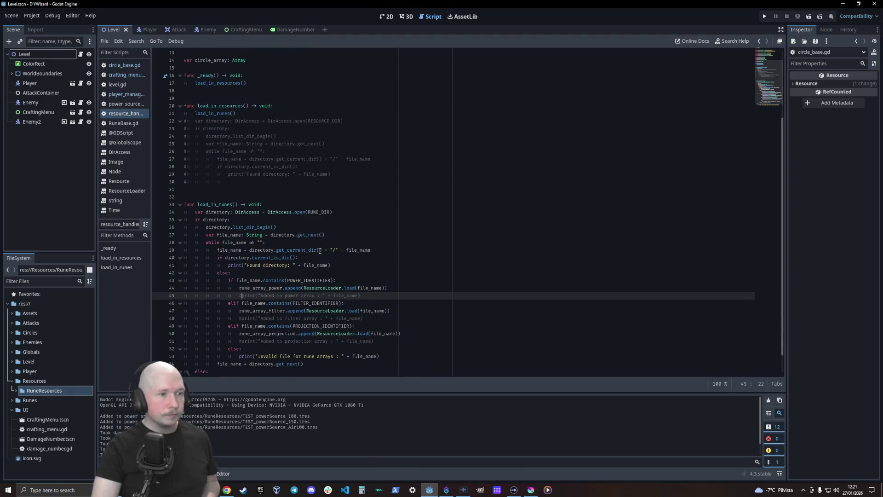
scroll(320, 251, "down", 1)
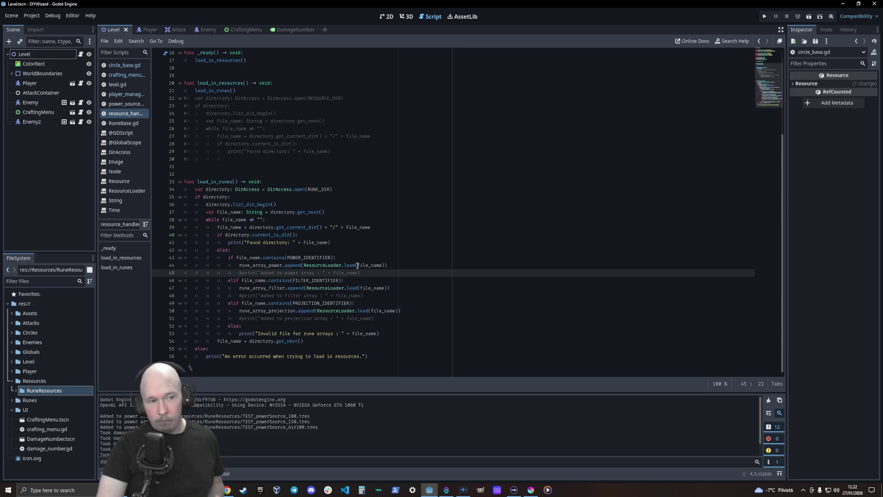
left_click(237, 183)
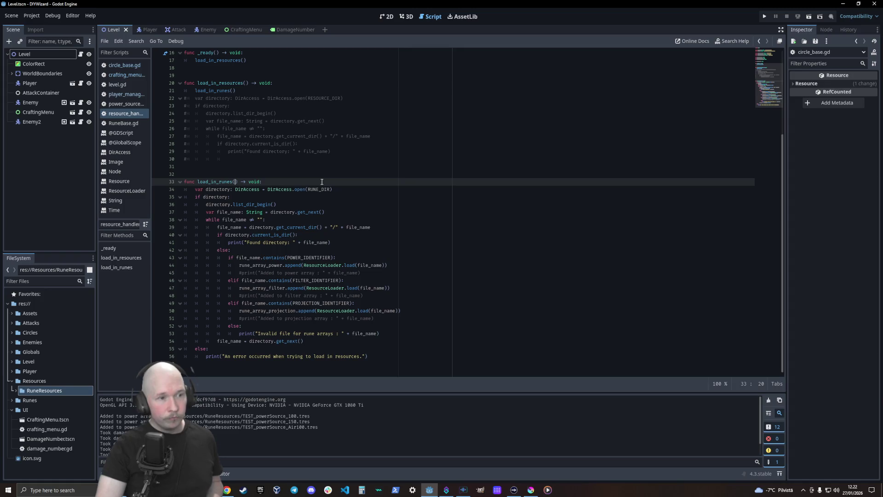
Step: Above load_in_runes, comment that an omni-loader needs TargetDir, TargetFileName and TargetArray
key("Up")
key("Up")
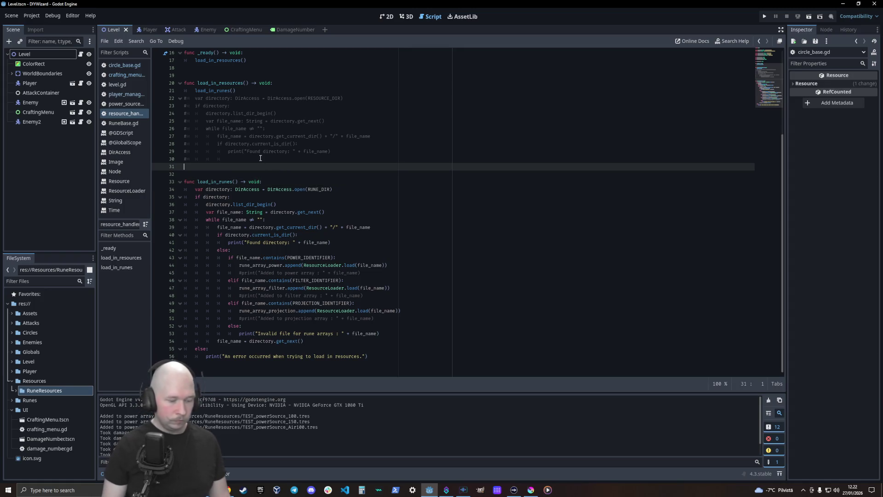
key("Down")
type("#")
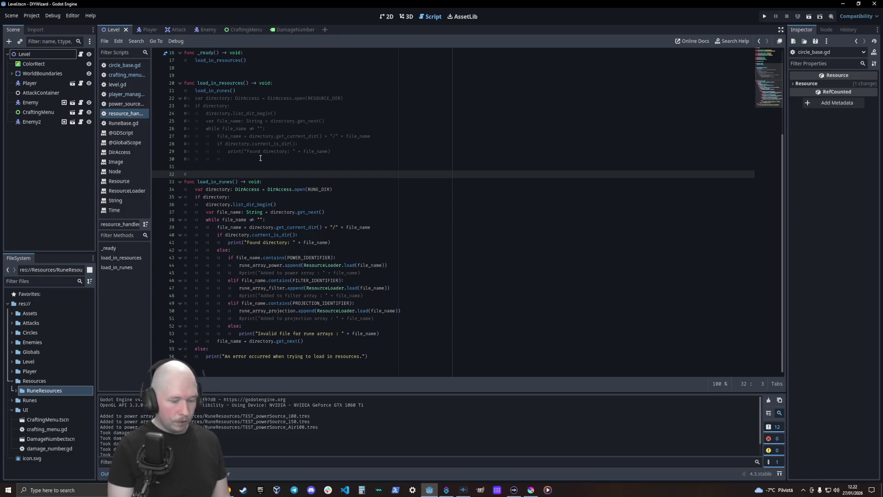
type("if")
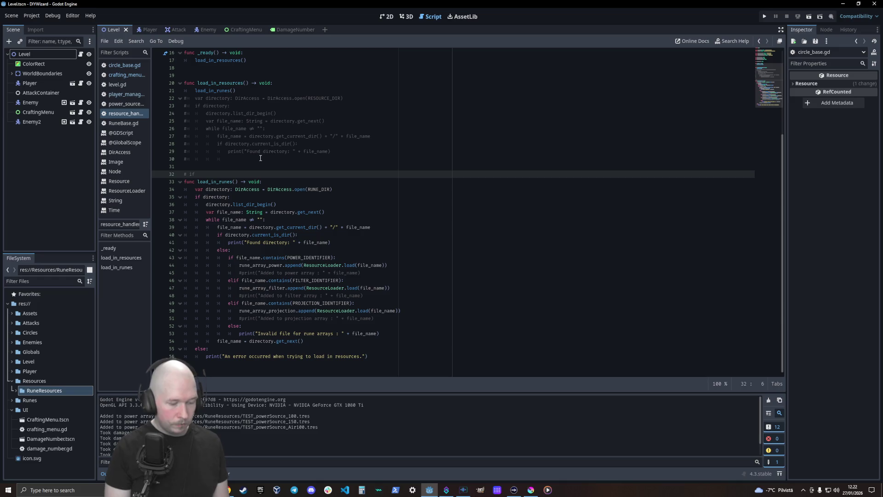
type("==")
type("ant to")
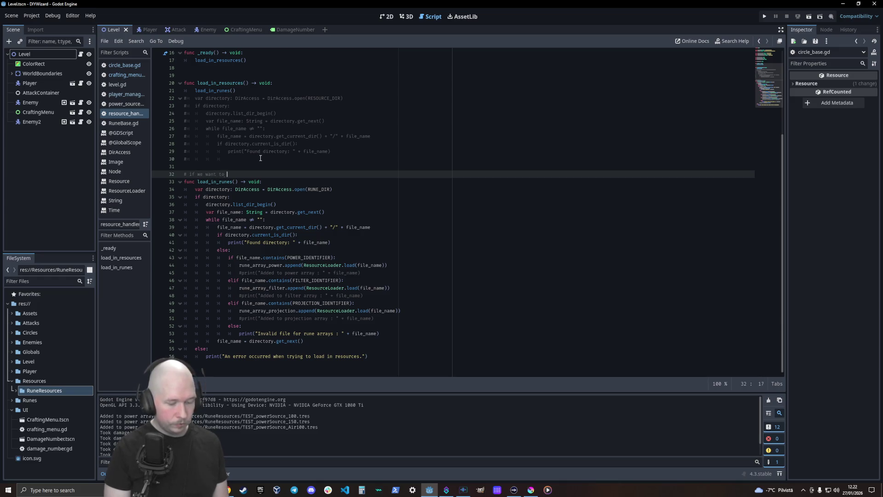
type("make ar")
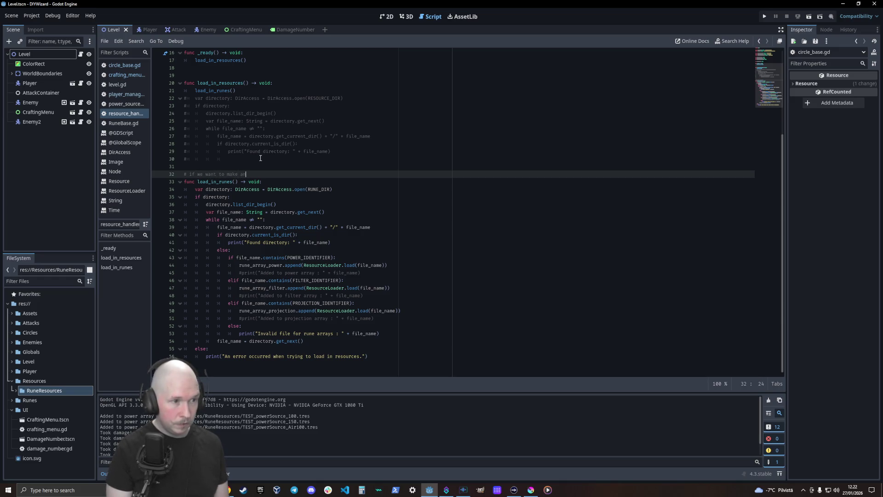
type("re-us")
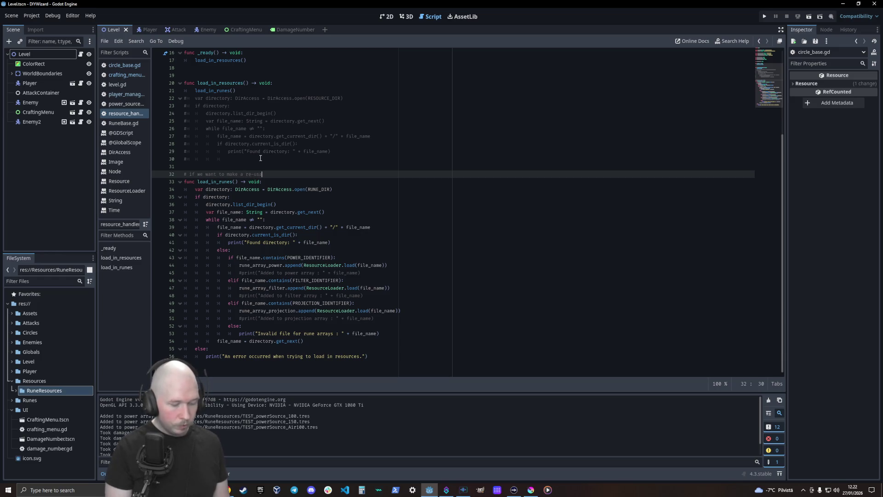
type("a")
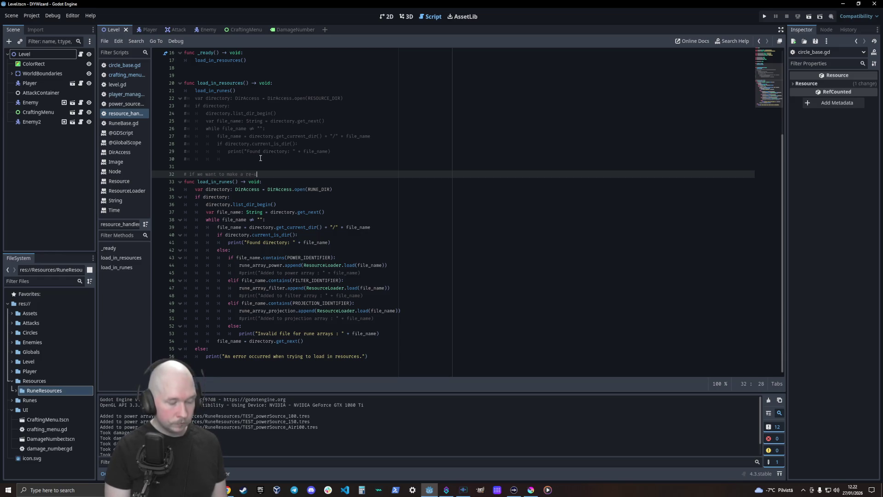
type("sable")
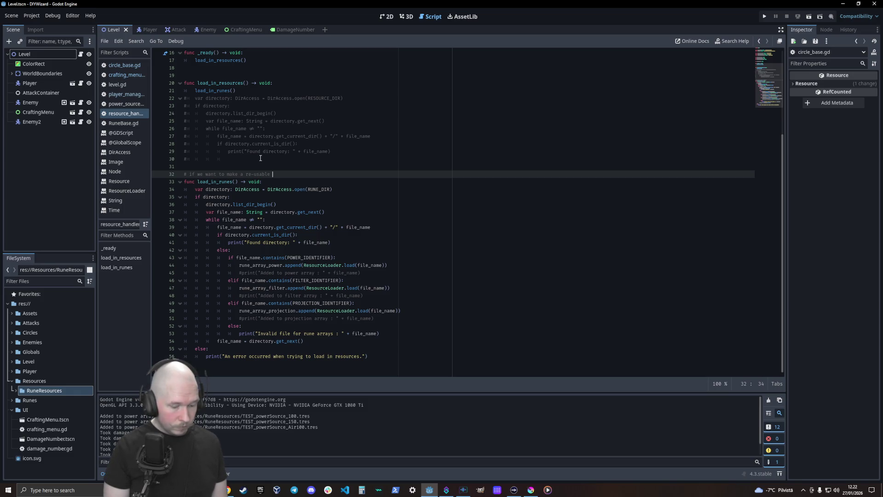
type("ne")
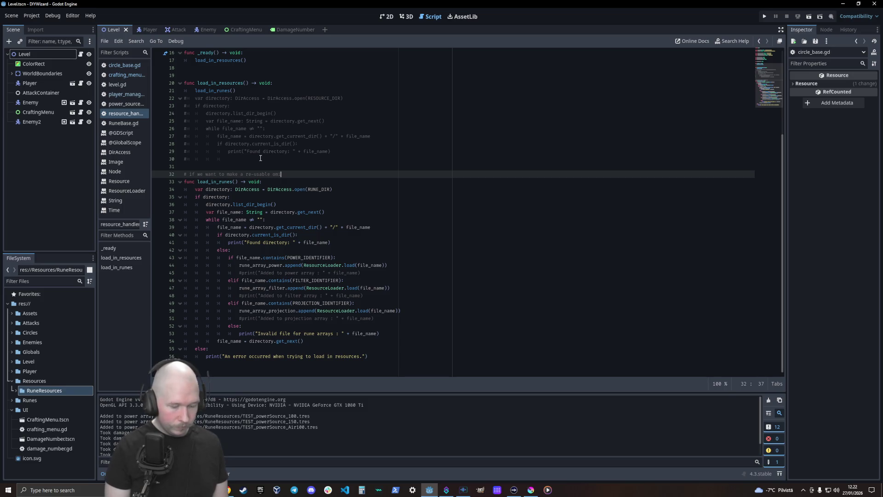
key("BackSpace")
key("BackSpace")
type("mni-d")
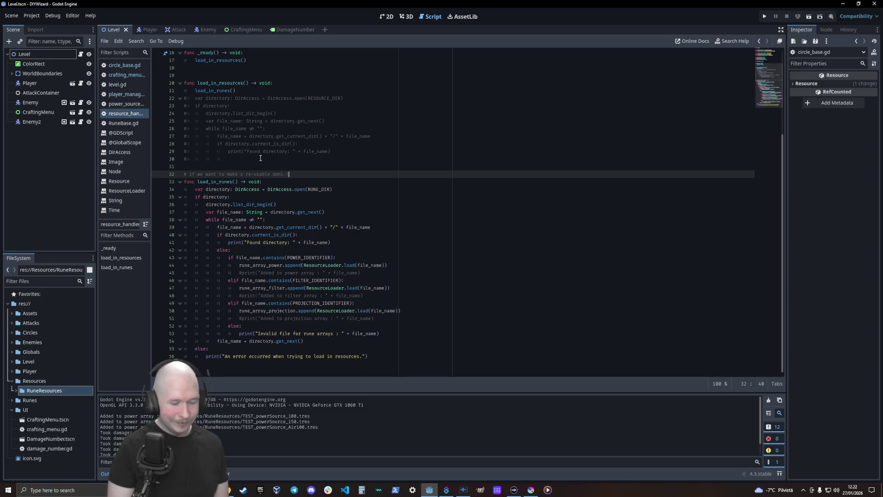
type("oader thing. ")
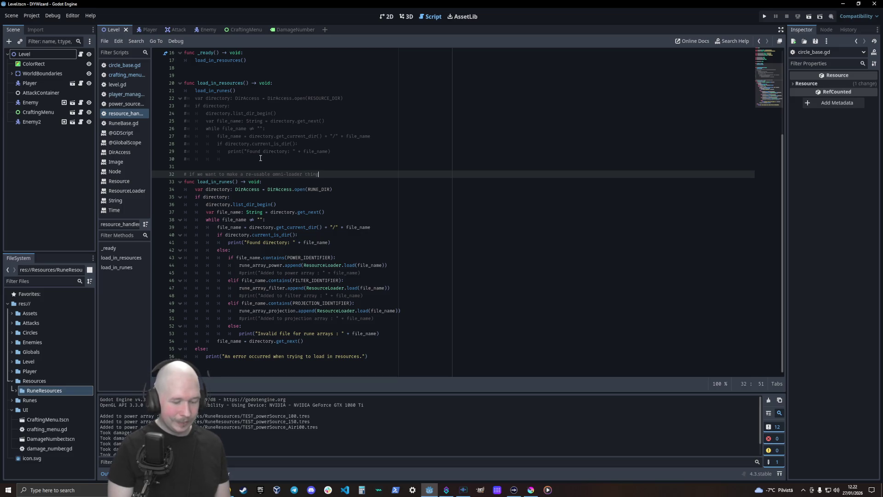
type("we")
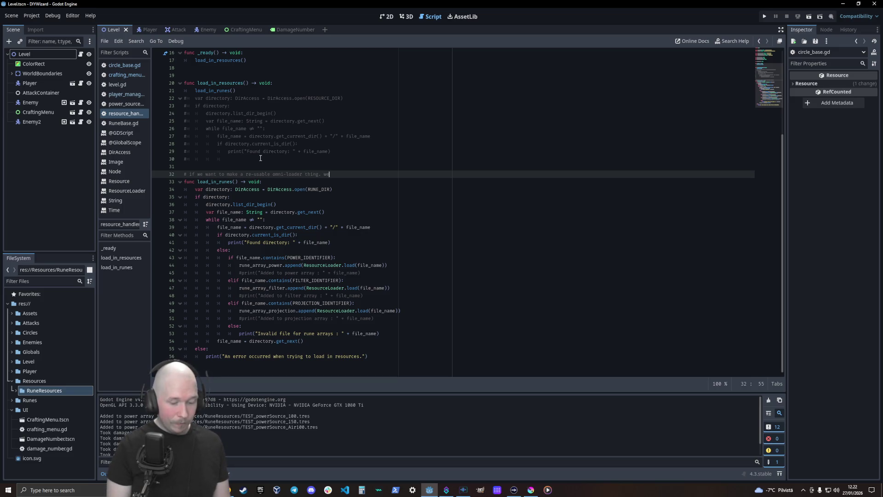
type("'deed:")
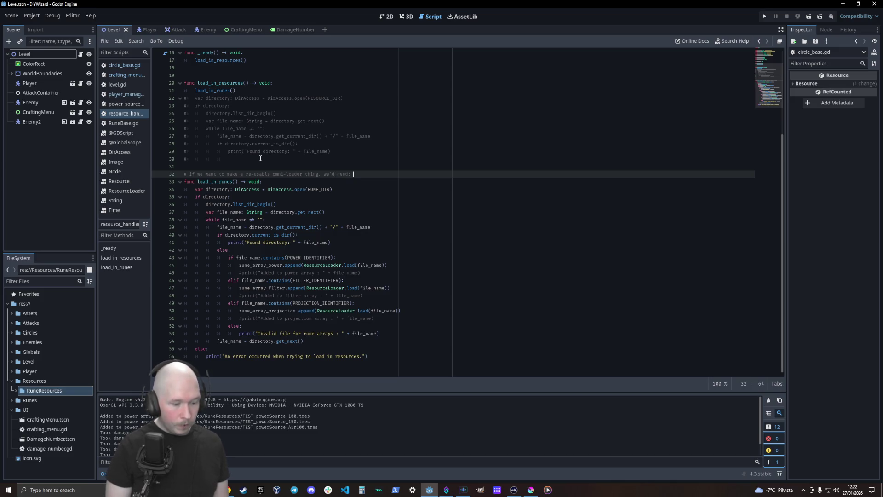
type("Target")
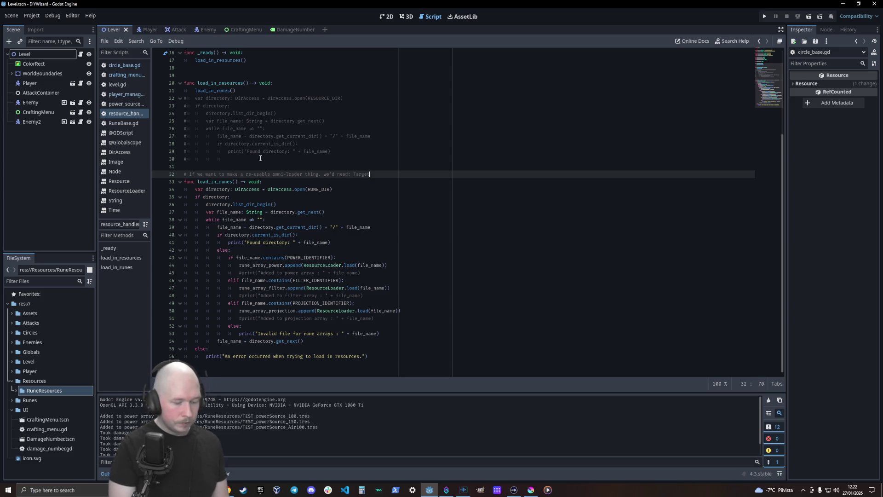
type("_")
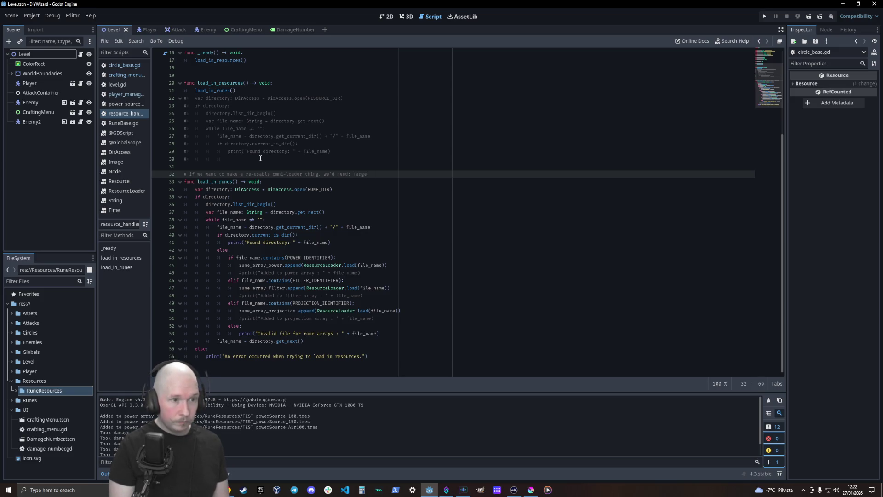
type("tDir, t")
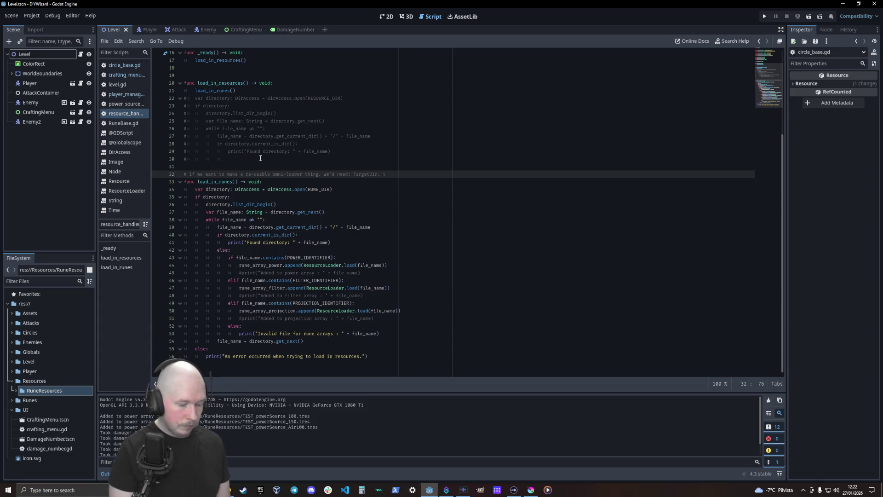
type("argetF")
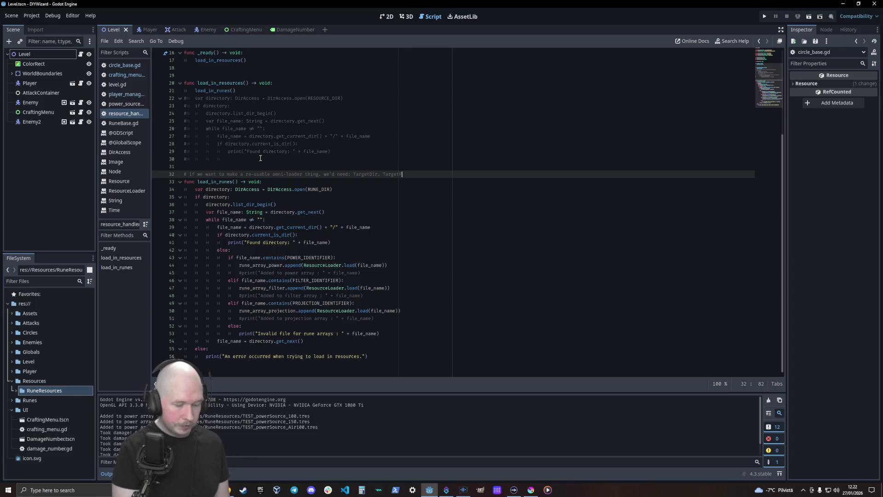
type("ileName, ")
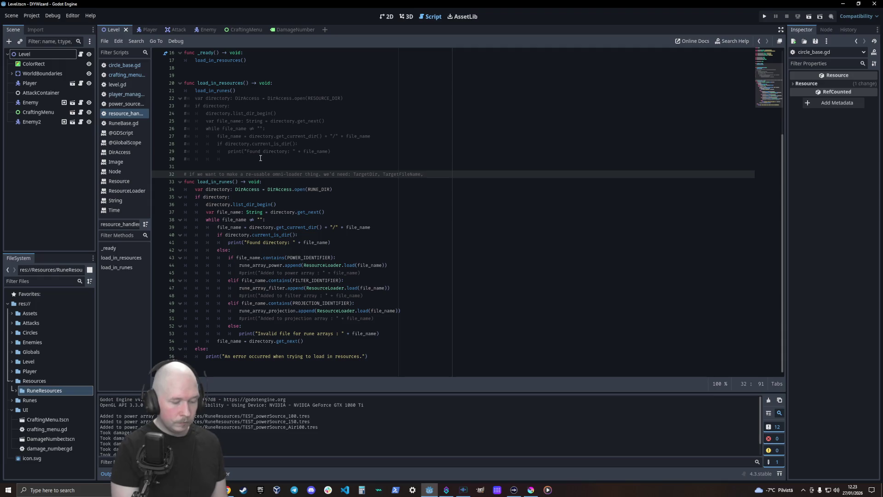
type("Target")
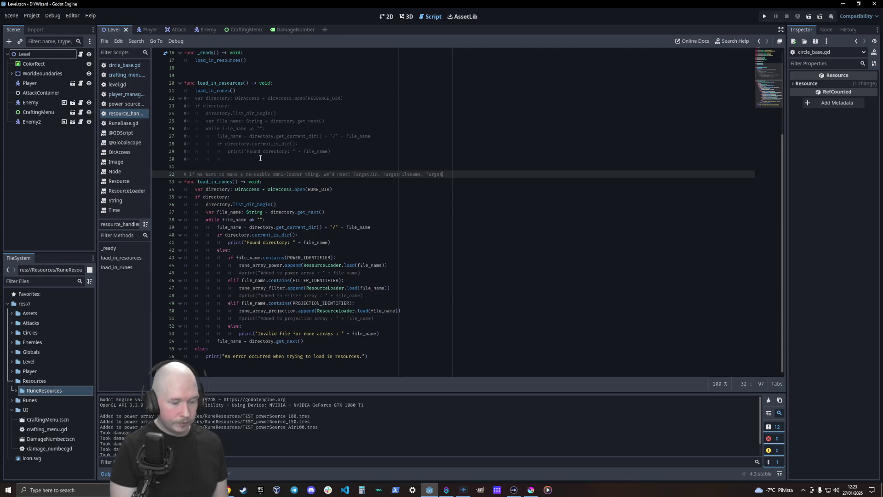
type("Array")
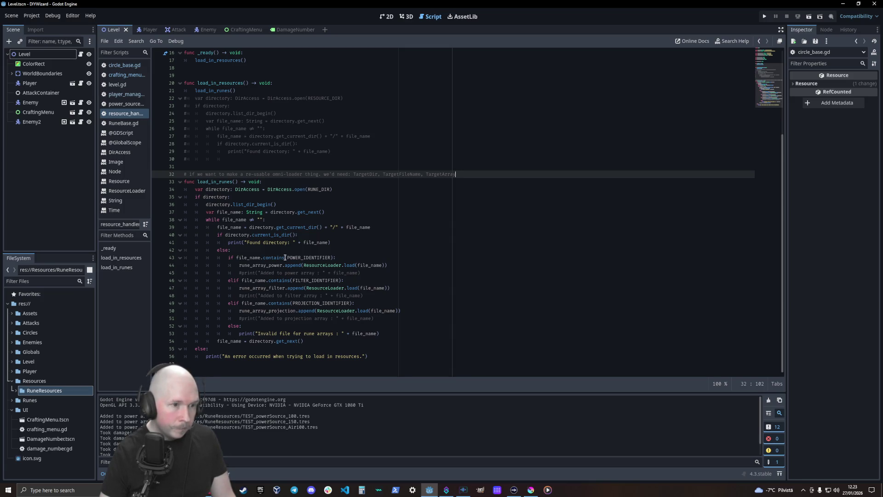
double_click(304, 257)
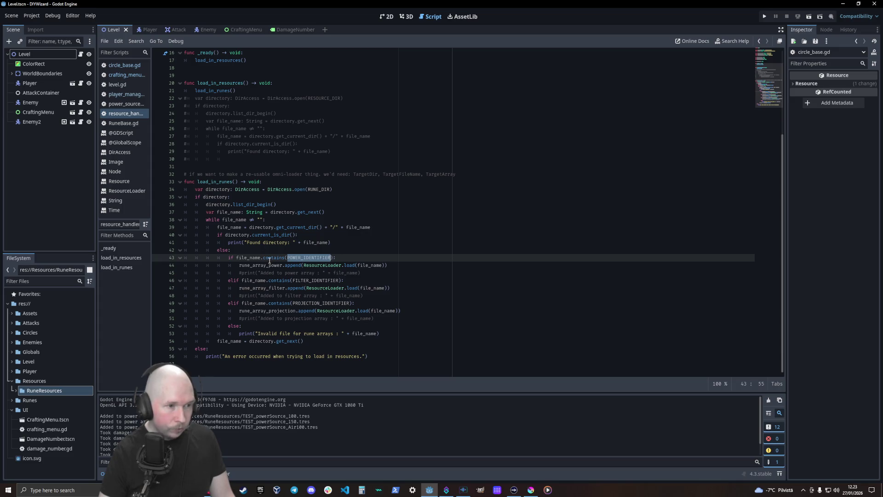
Step: Add the comment line '# We could call this load_into_array?' below the omni-loader note
left_click(478, 174)
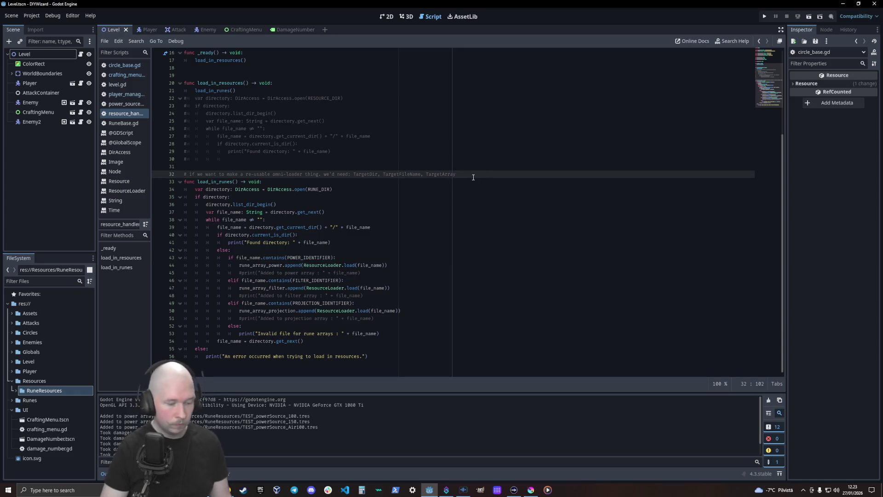
key("Return")
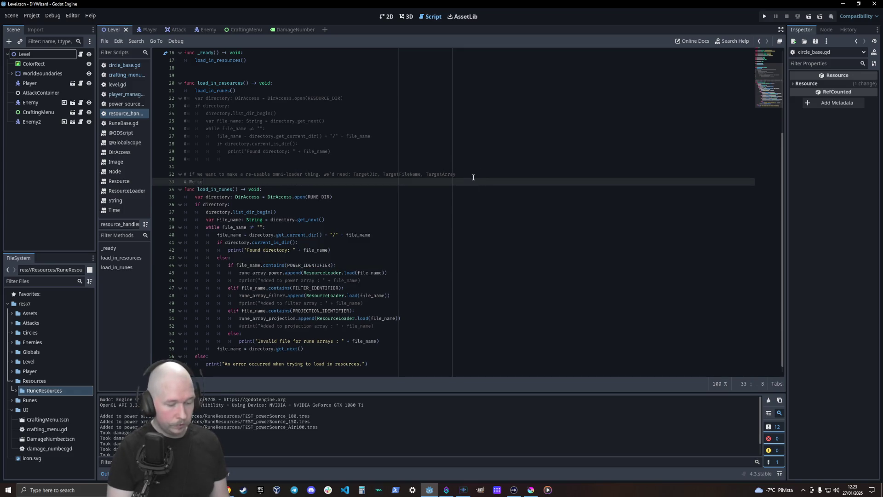
type("could call this load")
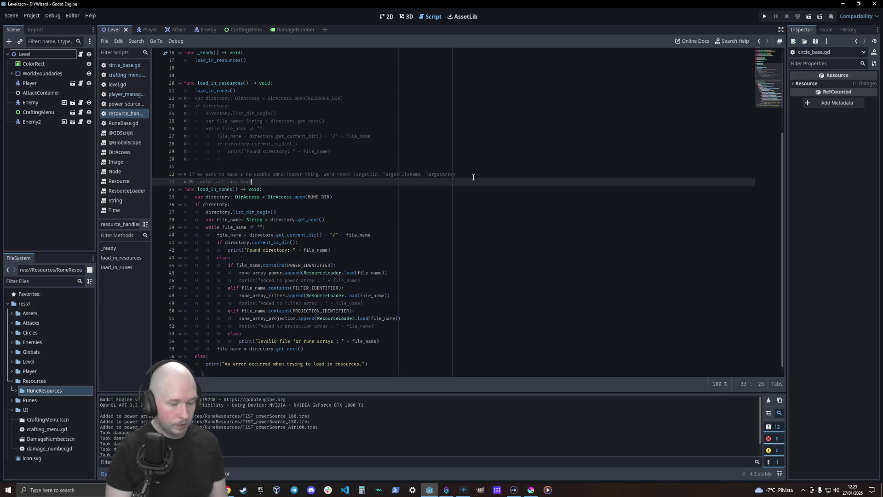
type("_into_ar")
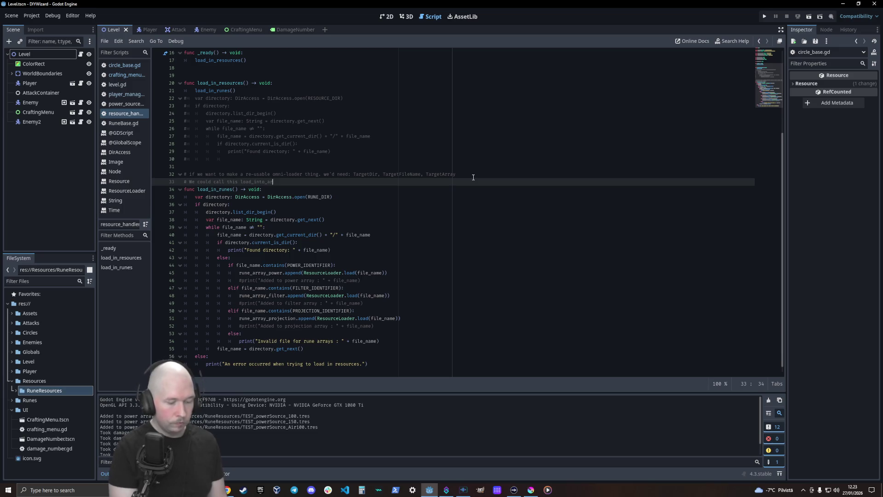
type("ray?")
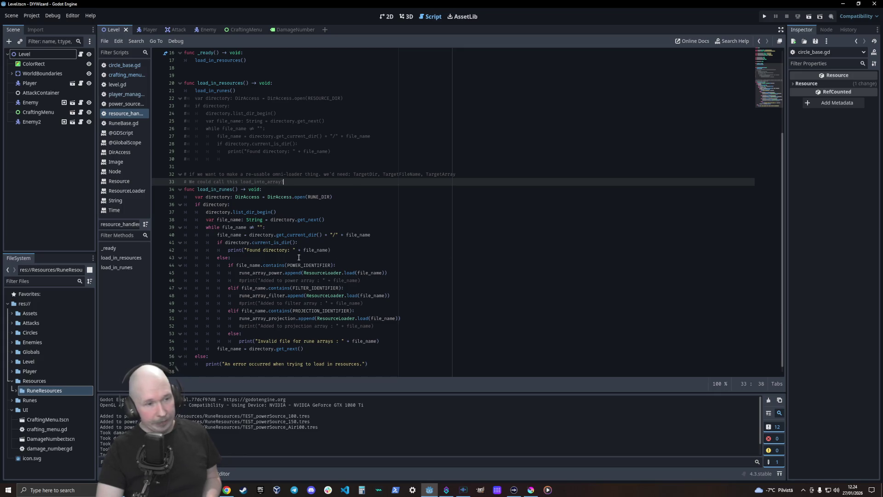
double_click(371, 174)
double_click(405, 174)
double_click(439, 174)
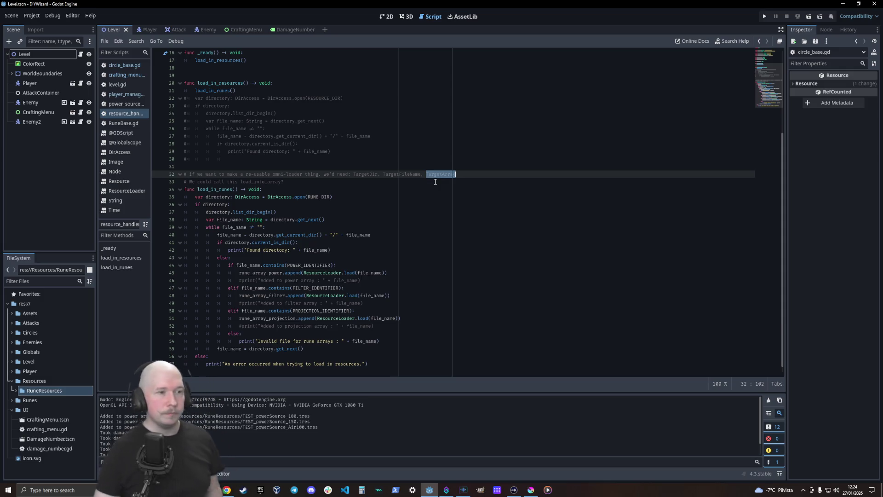
scroll(416, 245, "down", 1)
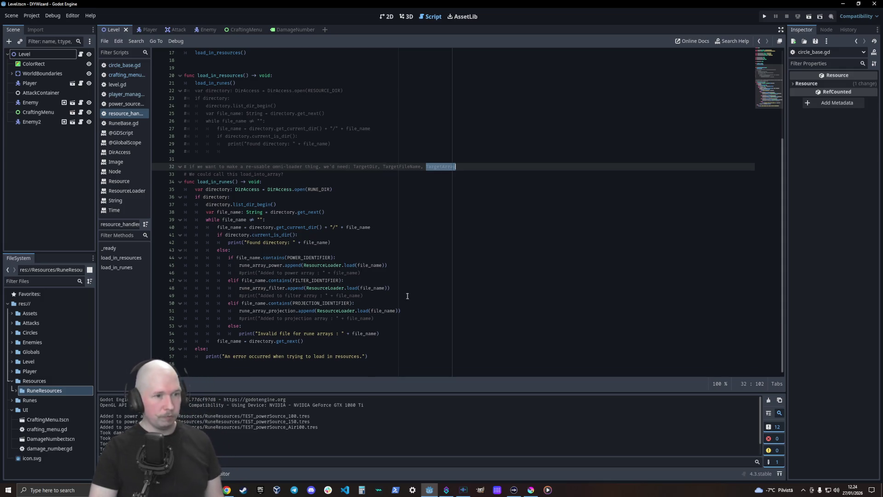
Step: Paste a copy of the load_in_runes function below the original, separated by a blank line
mouse_move(370, 357)
left_mouse_down()
mouse_move(148, 200)
mouse_move(162, 182)
left_mouse_up()
key("ctrl+c")
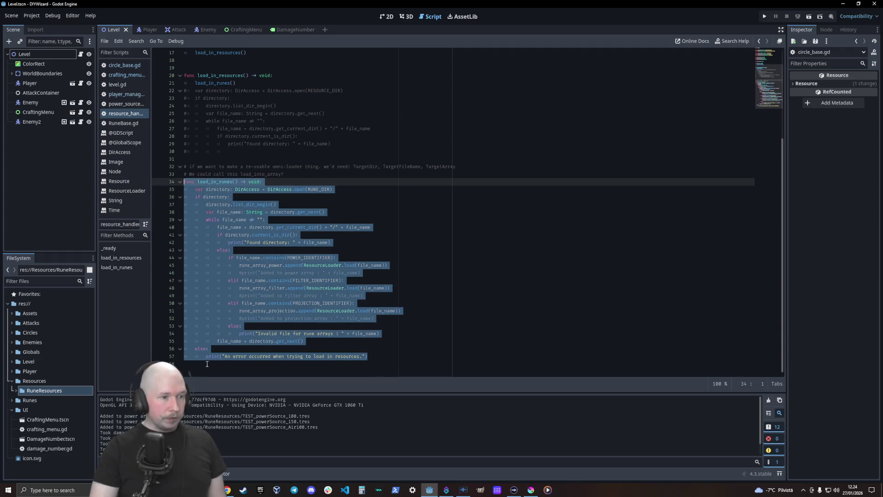
left_click(207, 364)
key("ctrl+v")
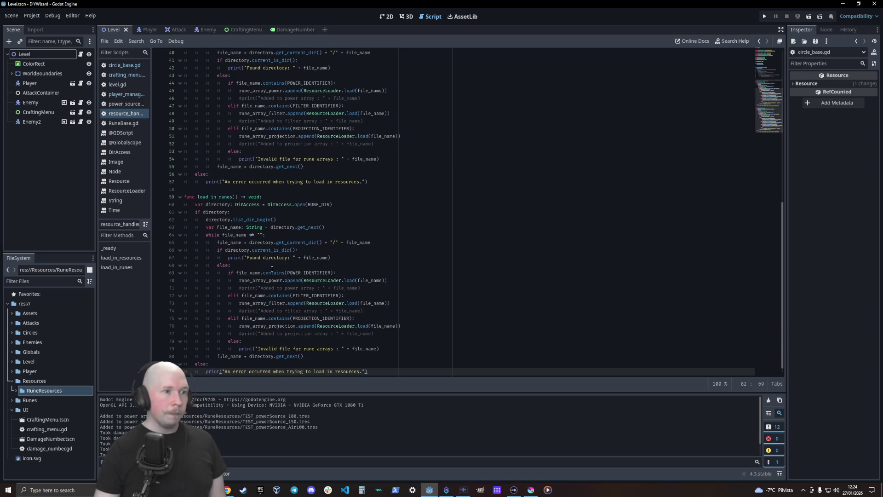
left_click(299, 189)
key("Return")
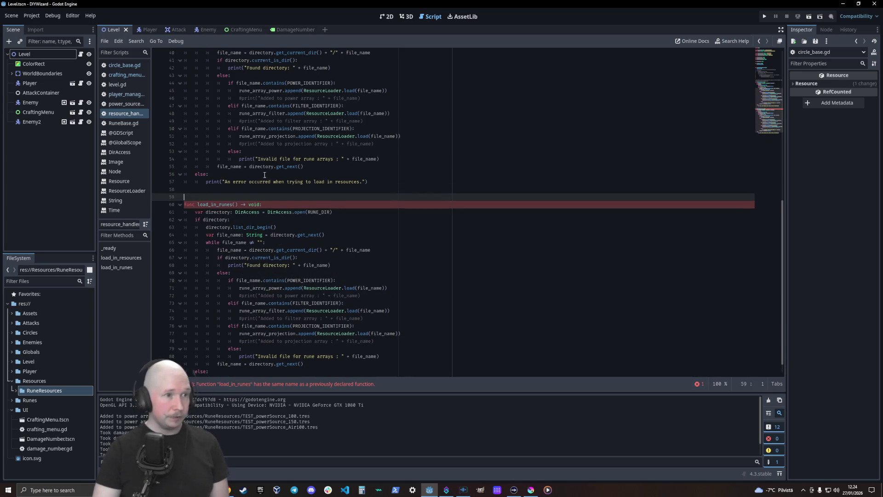
scroll(300, 207, "up", 1)
scroll(299, 207, "up", 5)
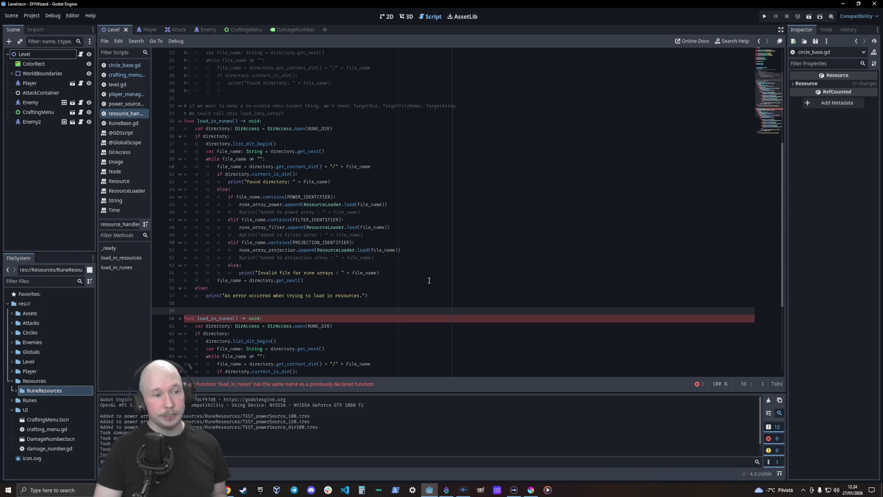
scroll(287, 239, "down", 6)
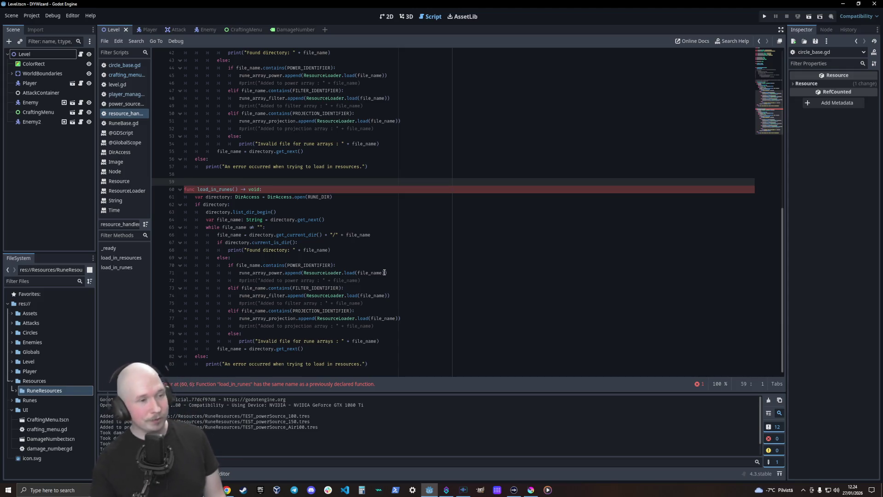
Step: Rename the copied function to load_into_array
left_click(229, 190)
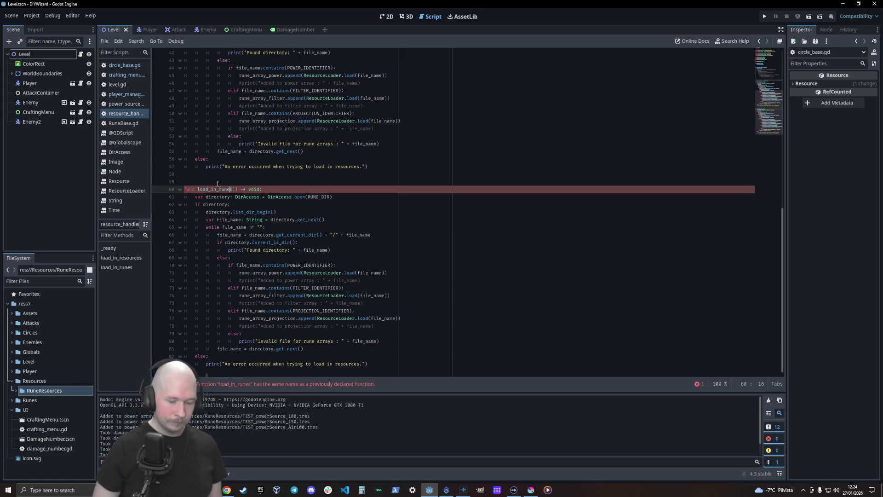
key("Delete")
key("BackSpace")
key("BackSpace")
key("BackSpace")
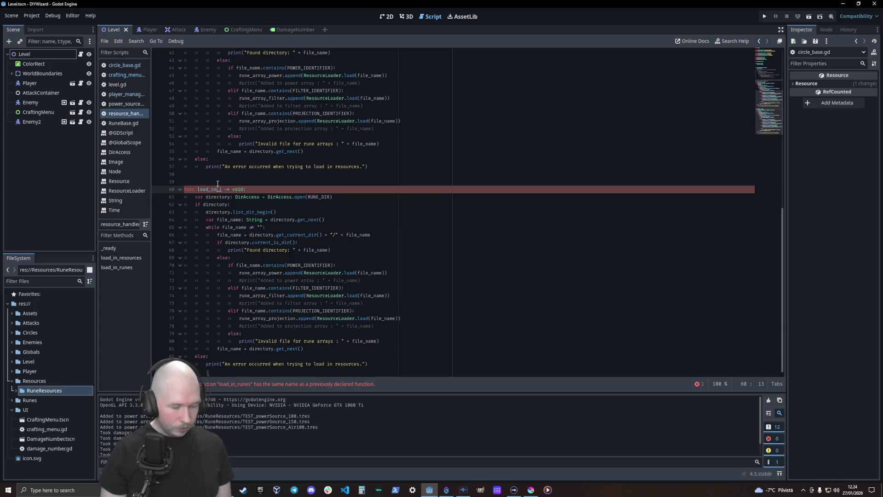
type("to_array")
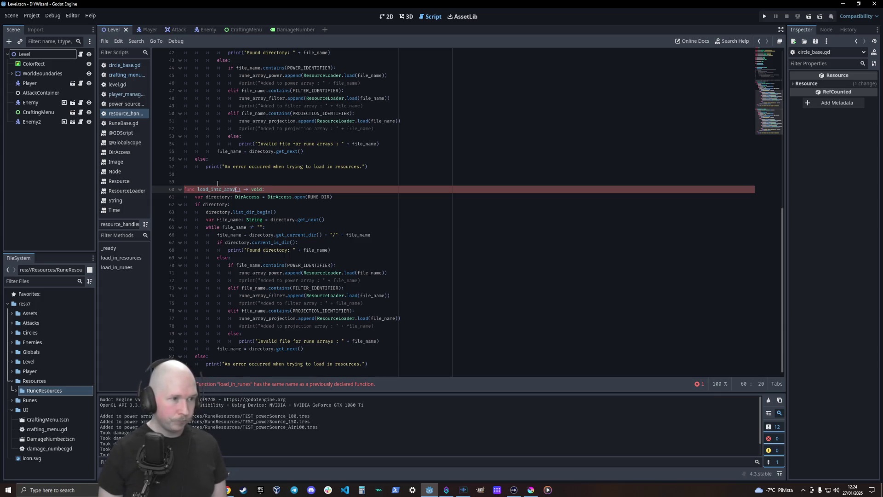
key("Left")
key("Left")
key("Left")
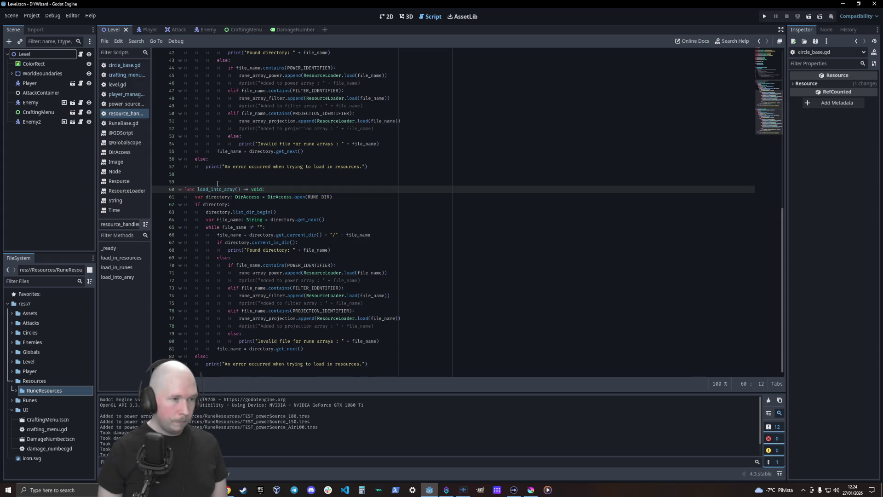
type("r")
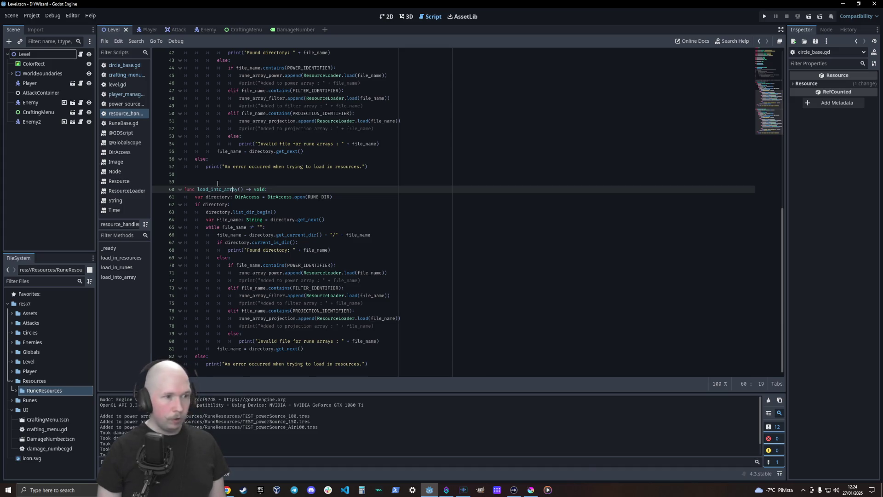
key("Right")
key("Right")
key("Right")
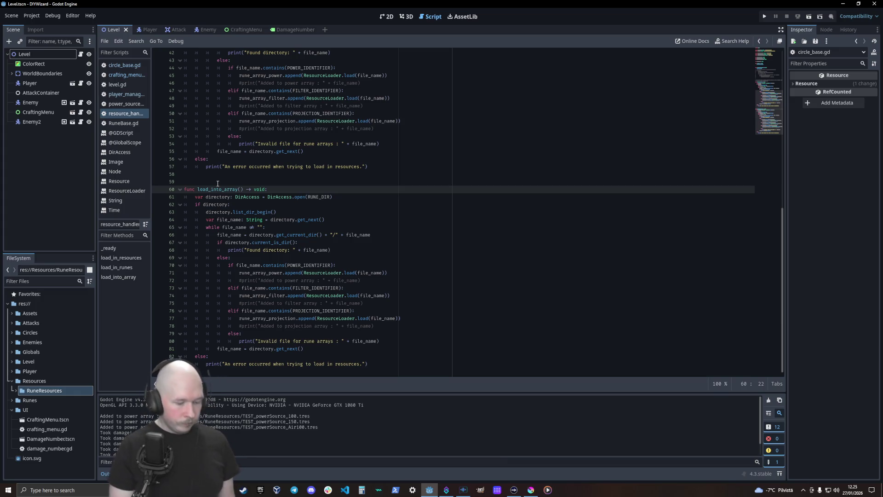
Step: Give load_into_array the parameters target_dir: String and target_file_ID: String
type("Tareg")
key("BackSpace")
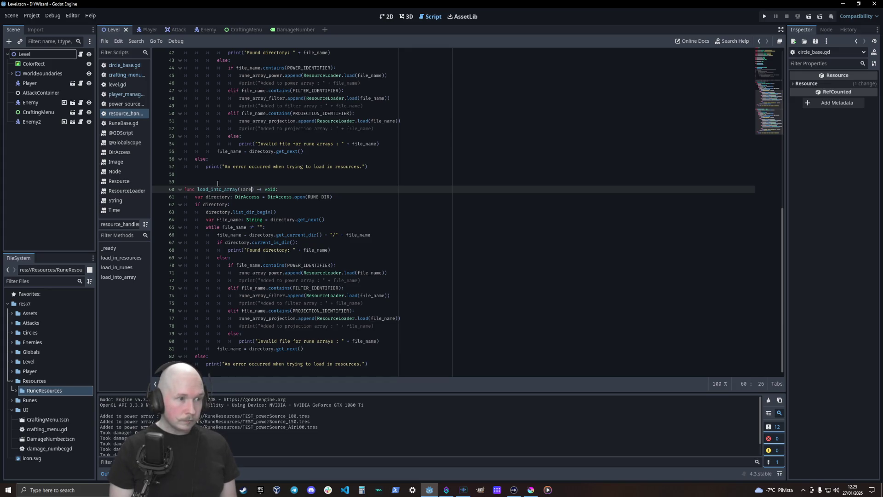
type("etD")
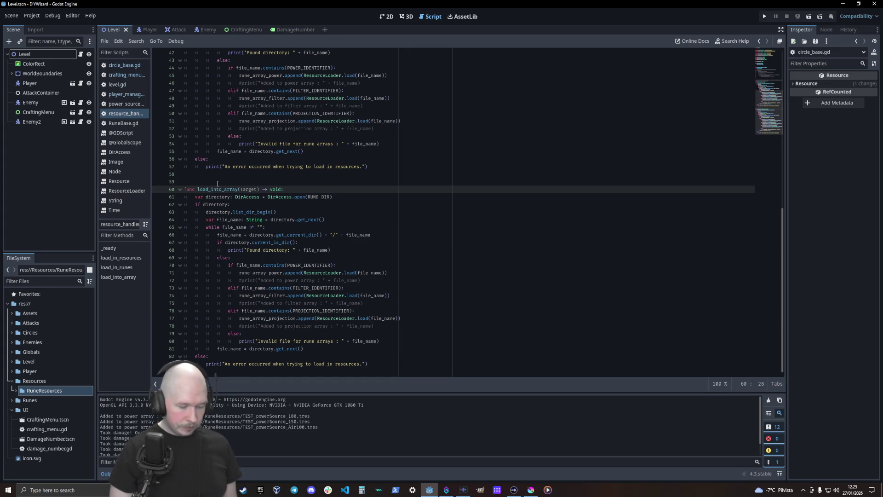
type("i")
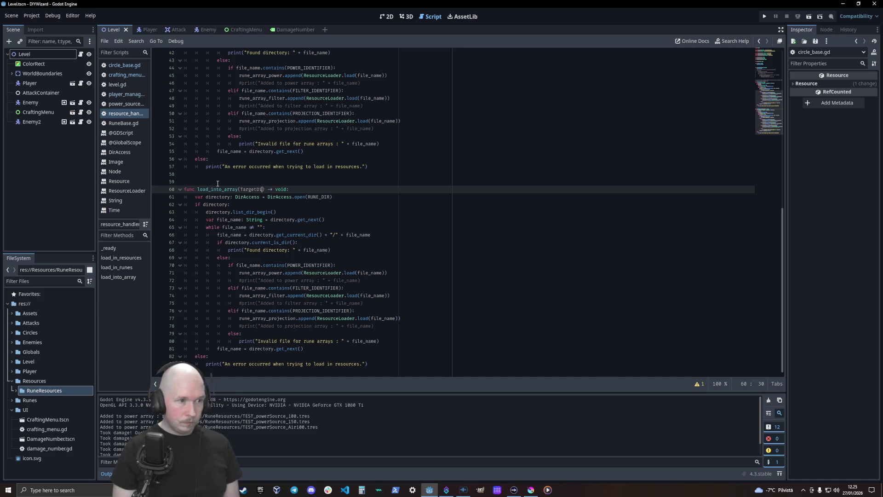
key("BackSpace")
key("BackSpace")
key("BackSpace")
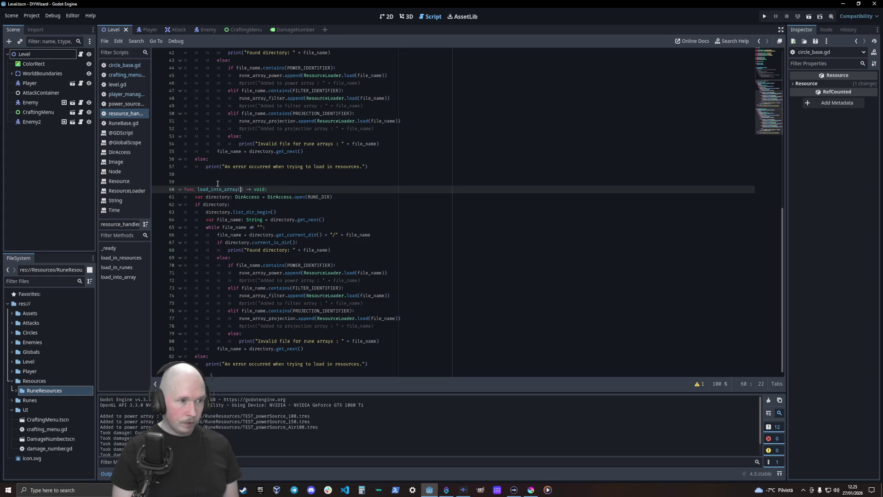
type("targe")
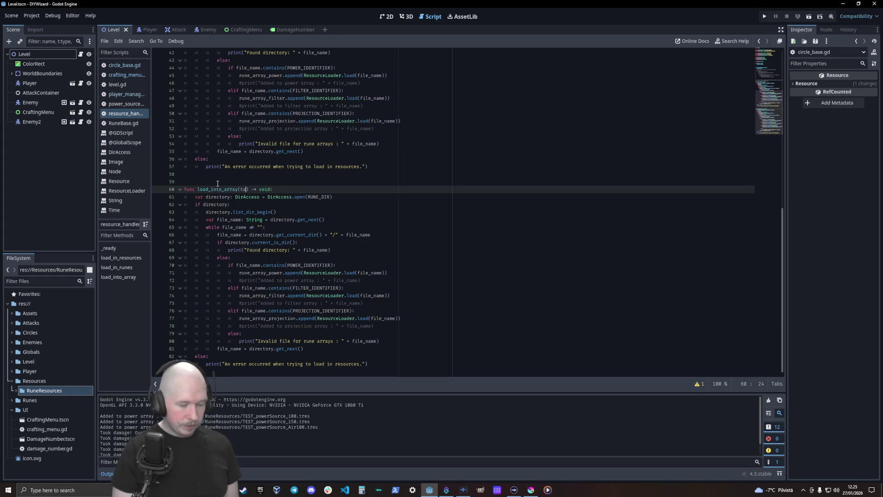
type("t_dis")
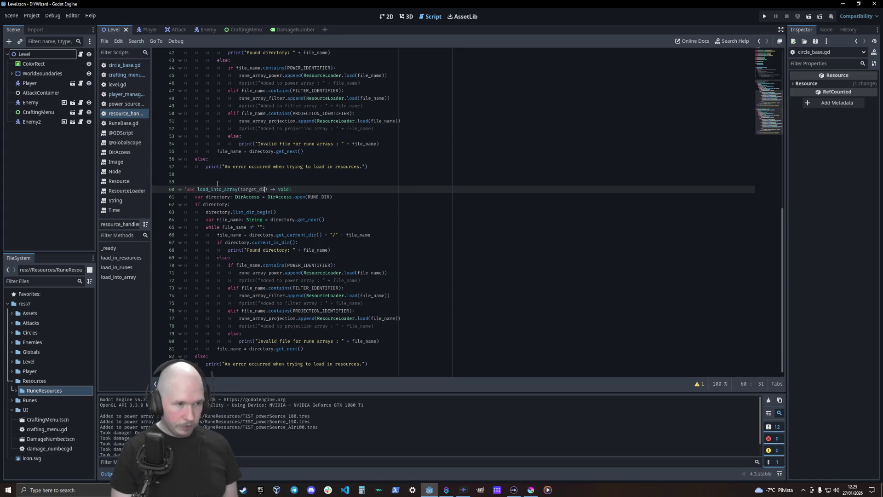
key("BackSpace")
type("r: Stri")
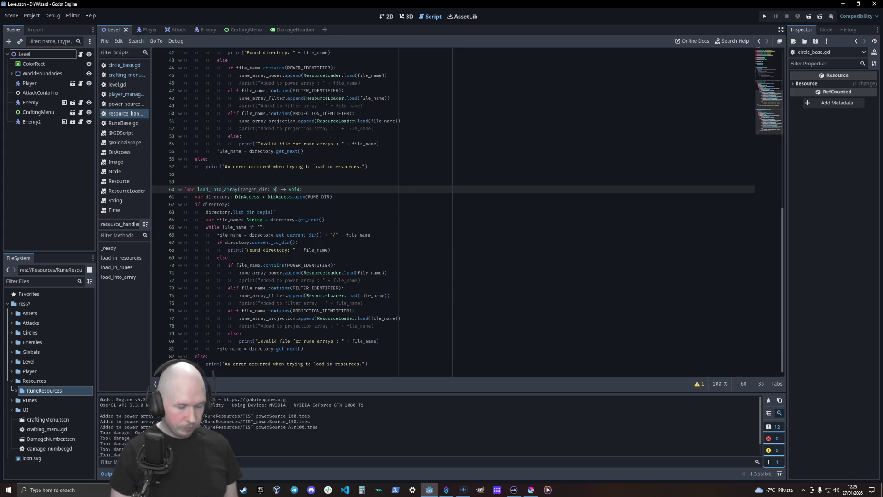
type("n")
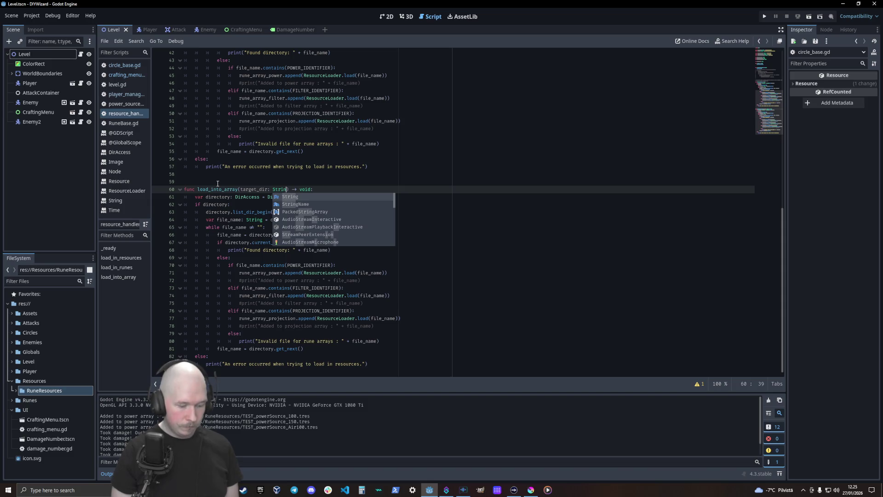
type("g, ")
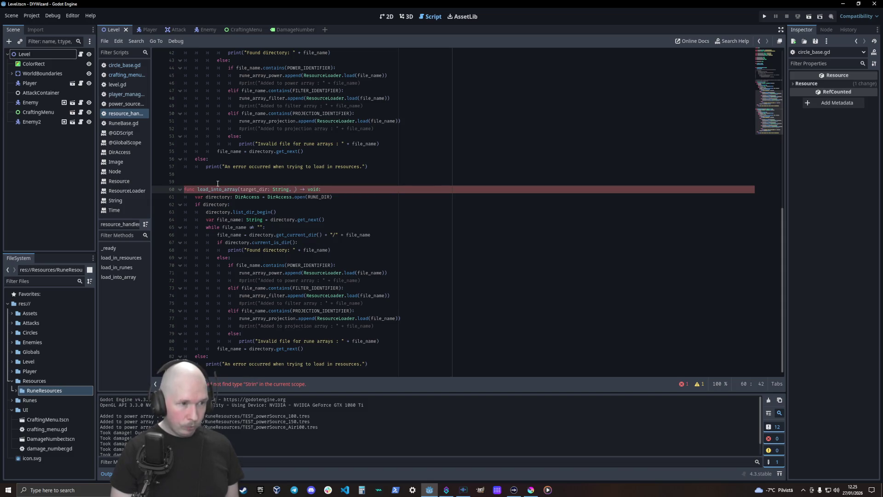
type("target_")
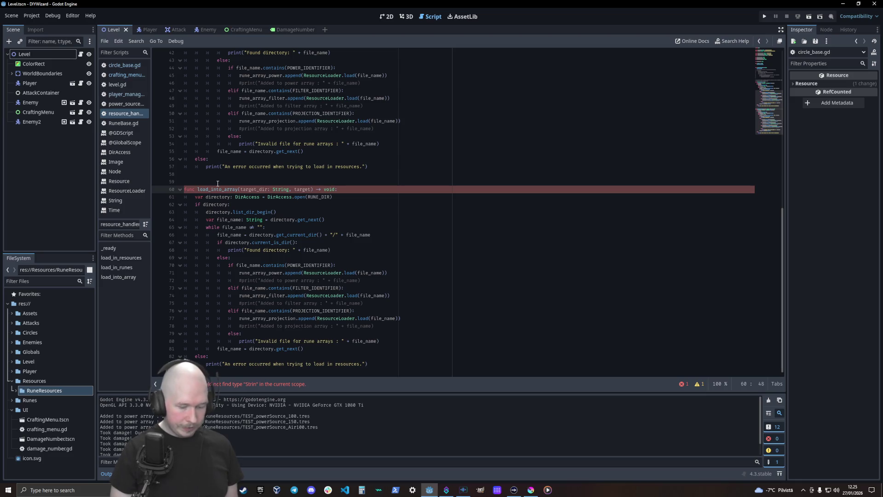
type("fiol")
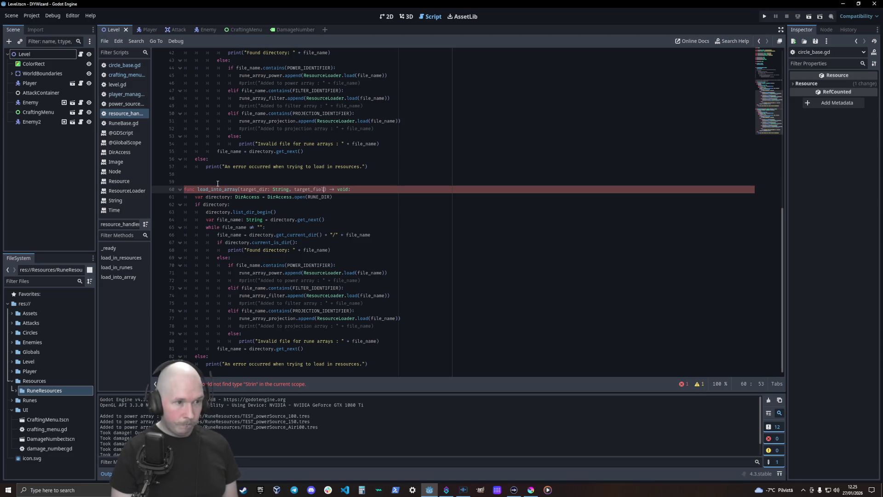
key("BackSpace")
key("BackSpace")
type("le")
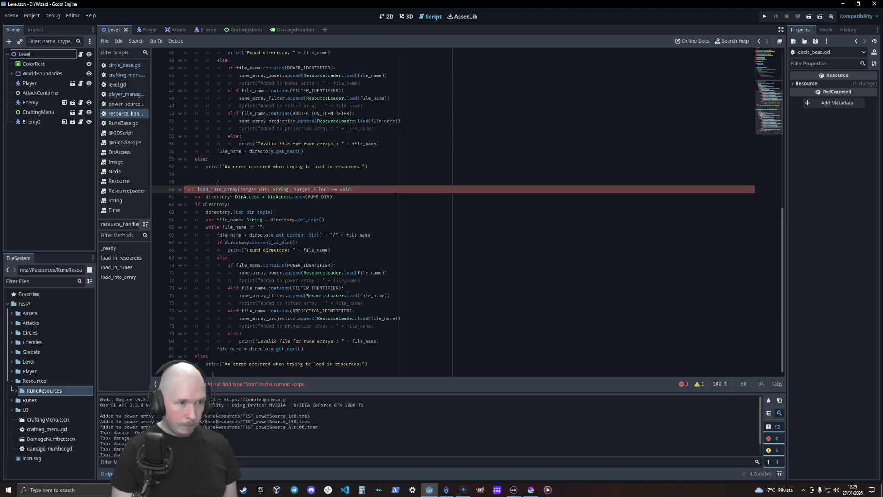
key("BackSpace")
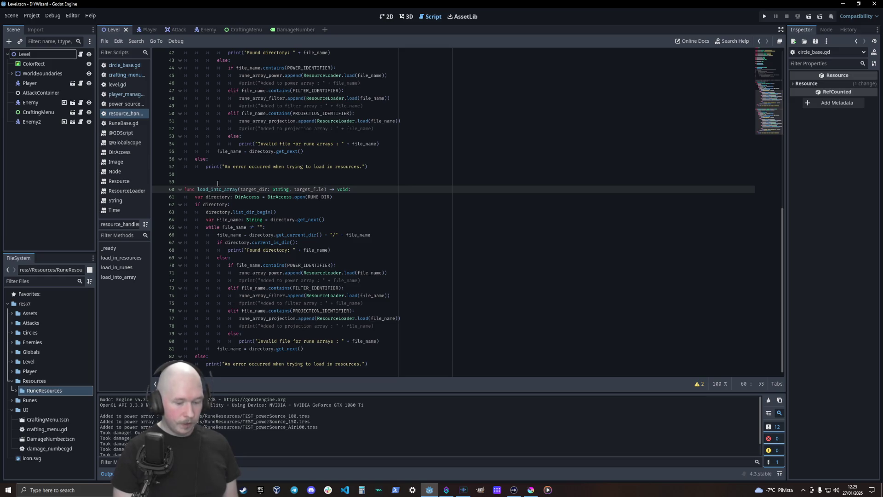
type("_ID")
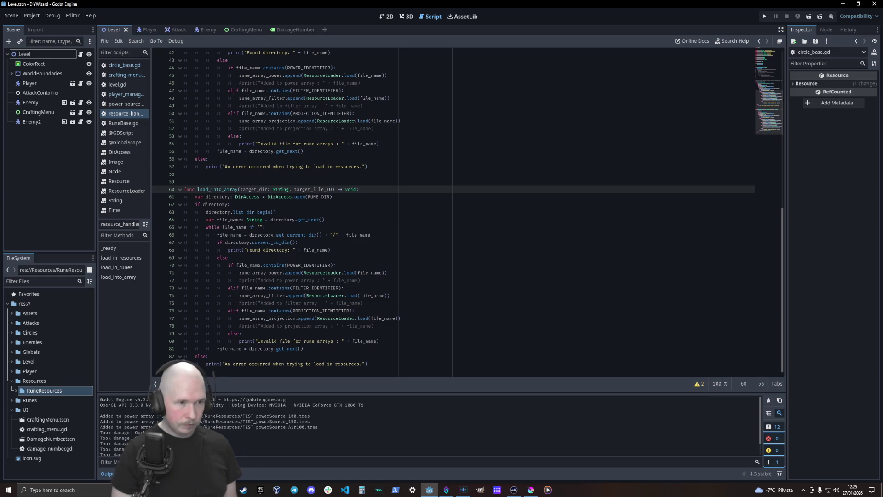
type(": ")
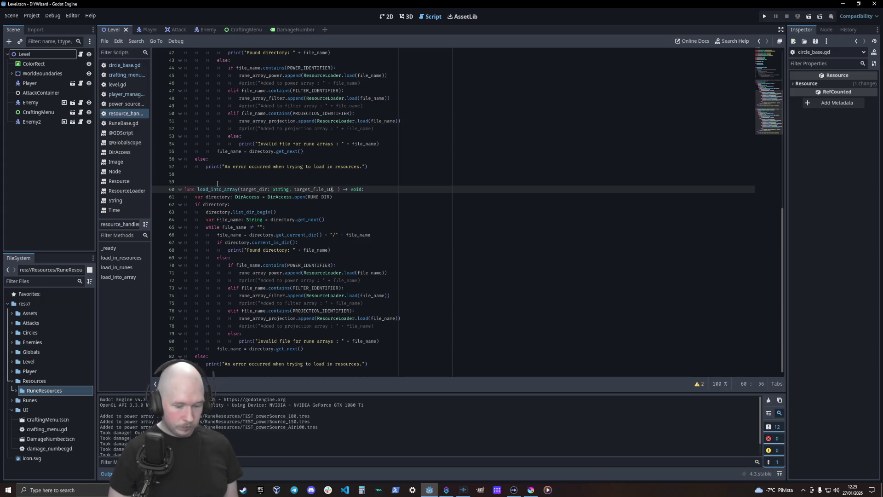
type(": String")
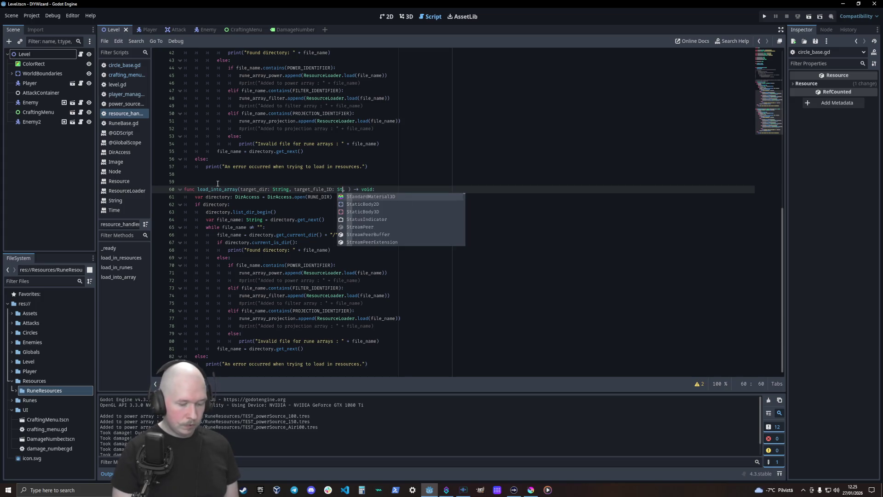
key("Right")
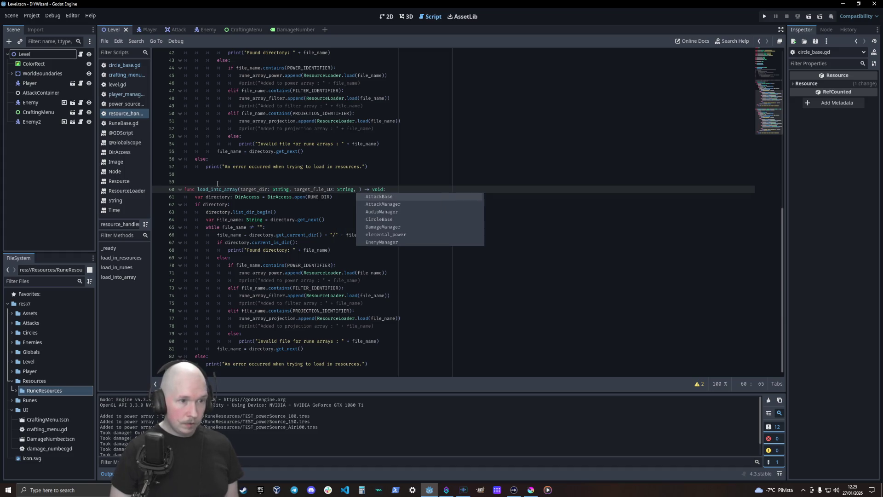
Step: Add target_array: Array as the third parameter, then bring up the Krita goals drawing
type("targte")
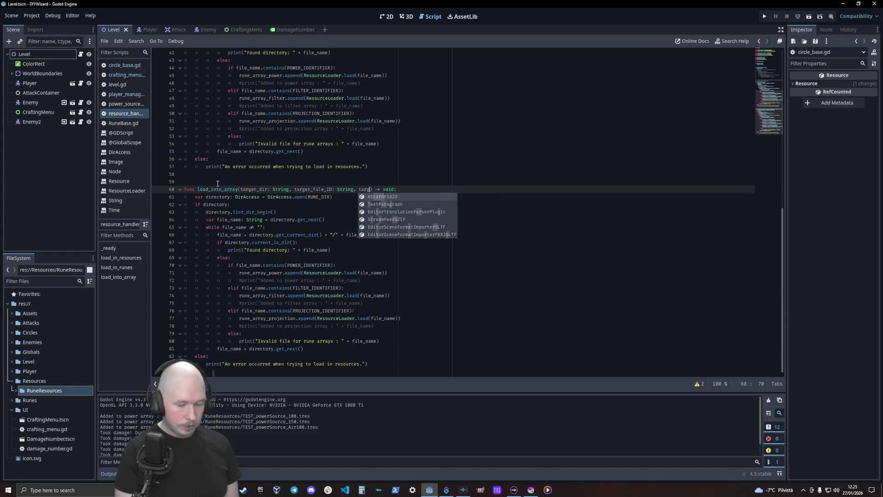
key("BackSpace")
key("BackSpace")
type("et_")
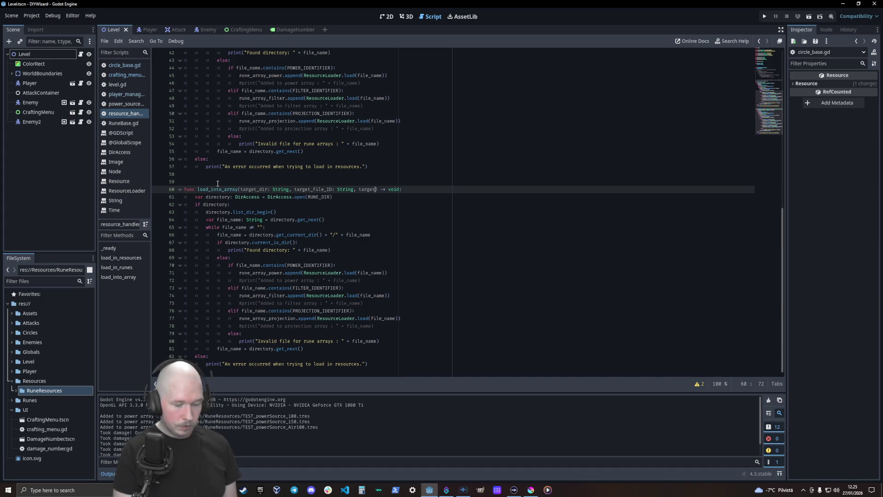
type("array")
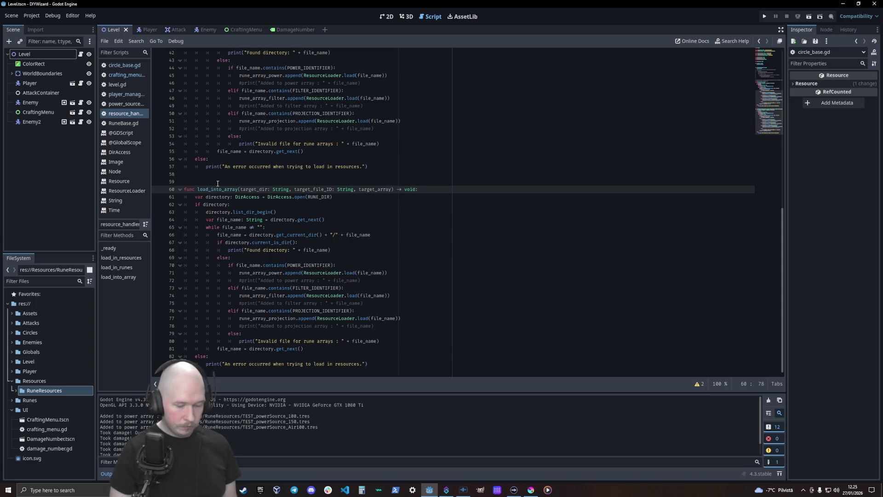
type(": Arra")
key("Return")
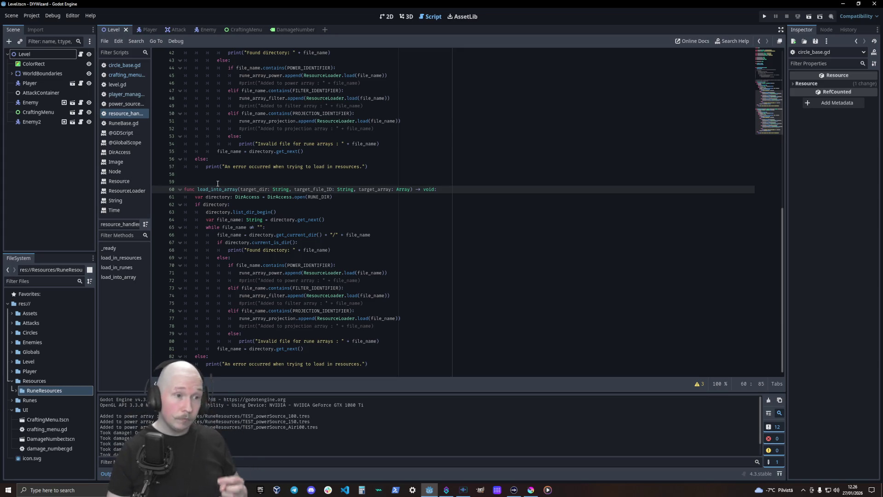
scroll(250, 210, "up", 2)
scroll(250, 210, "up", 3)
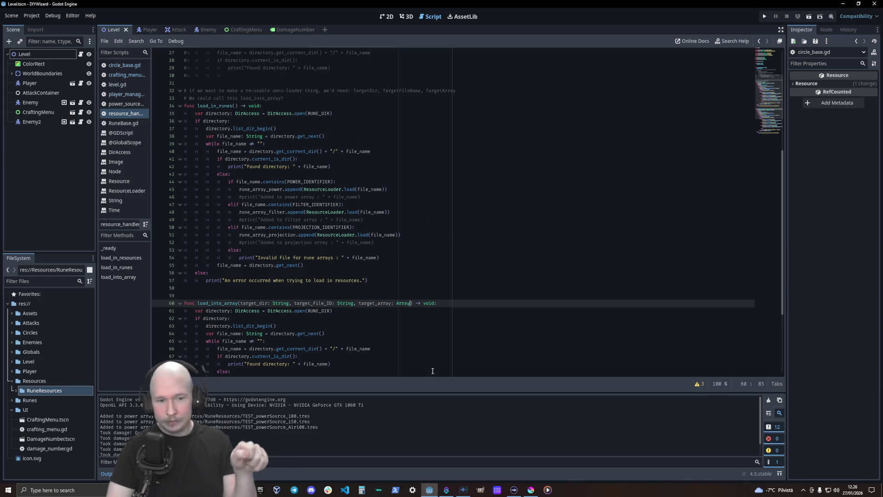
left_click(530, 490)
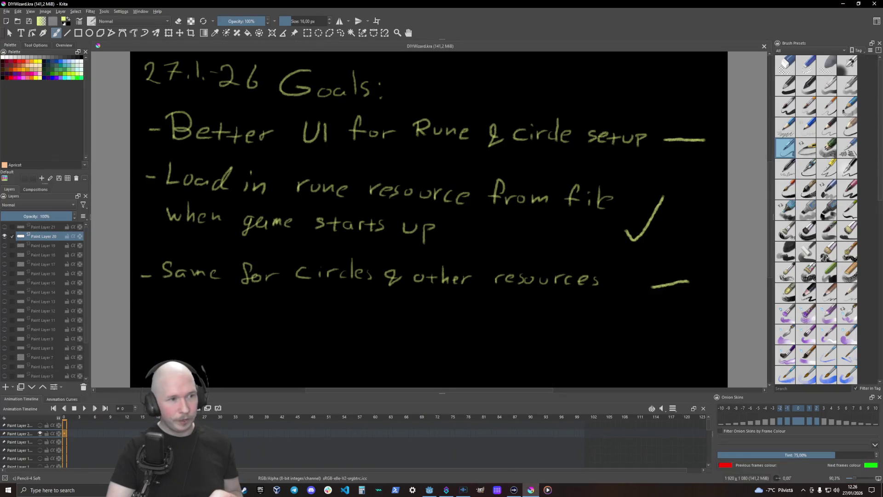
Step: In Krita, hide Paint Layer 20 and show Paint Layer 21 (ResourceHandler Global plan), then return to Godot
left_click(5, 235)
left_click(5, 227)
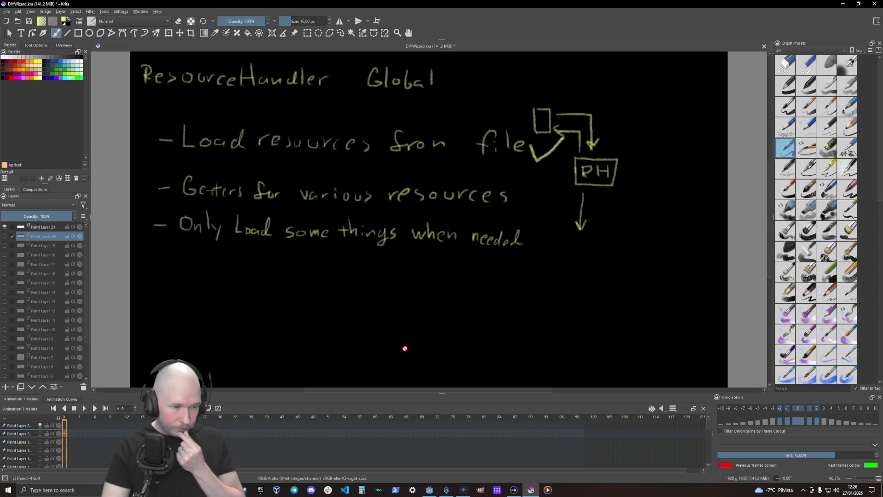
left_click(429, 490)
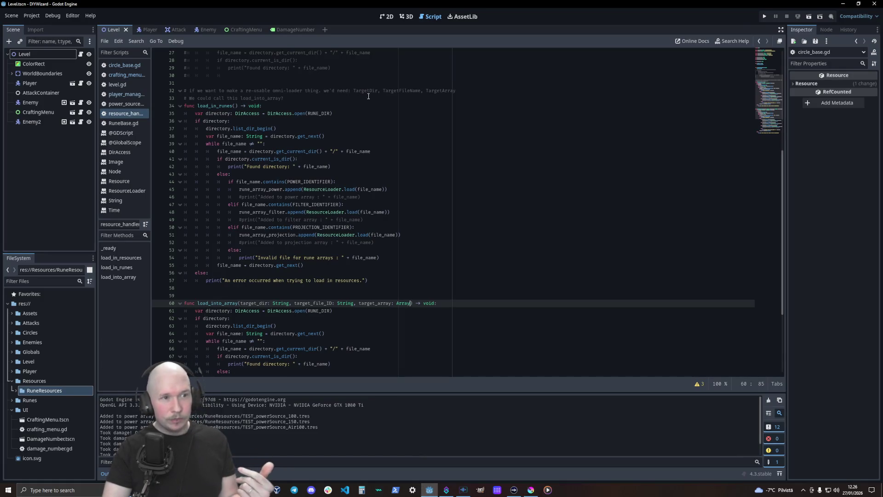
Step: Replace RUNE_DIR with target_dir in load_into_array's directory open call
scroll(364, 319, "down", 3)
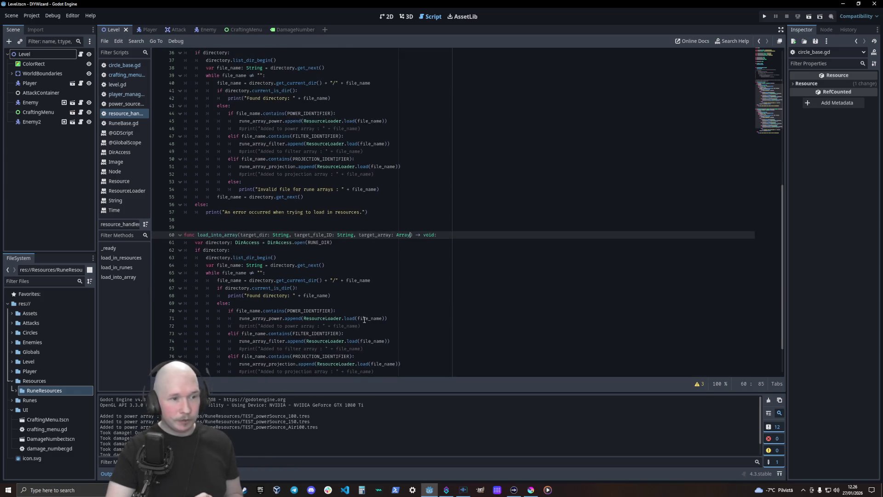
scroll(364, 319, "down", 2)
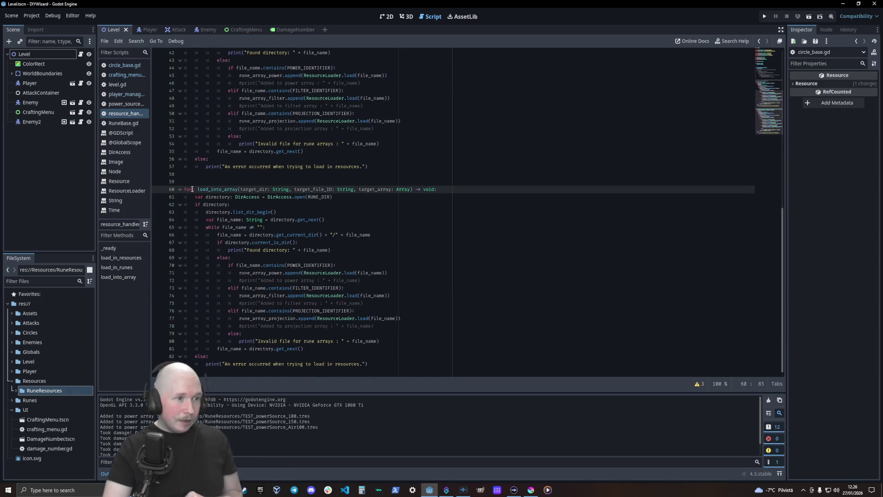
double_click(313, 189)
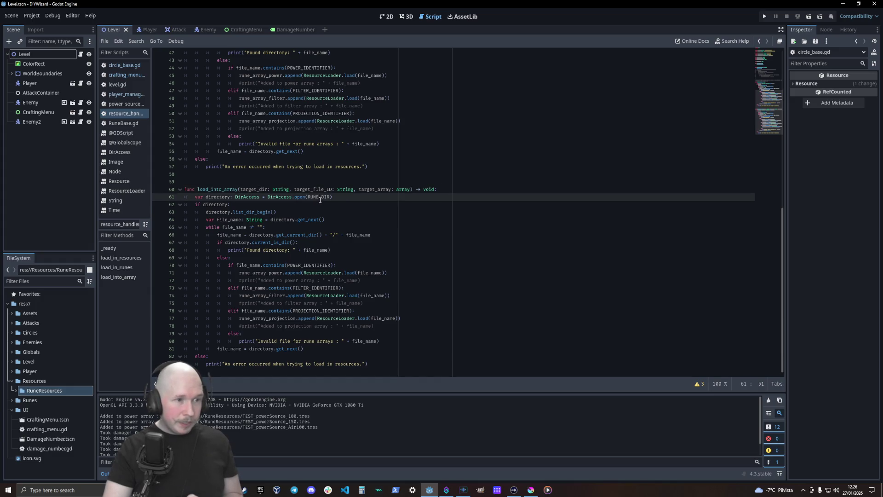
double_click(255, 189)
key("ctrl+c")
double_click(319, 197)
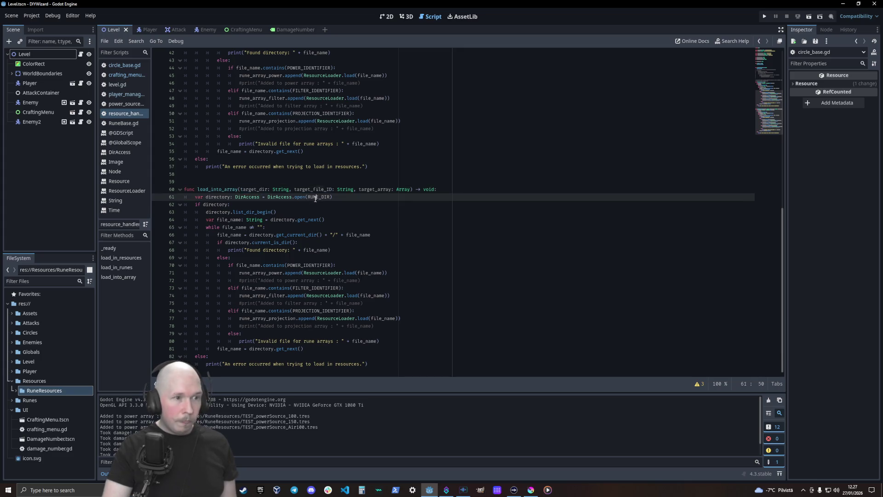
key("ctrl+v")
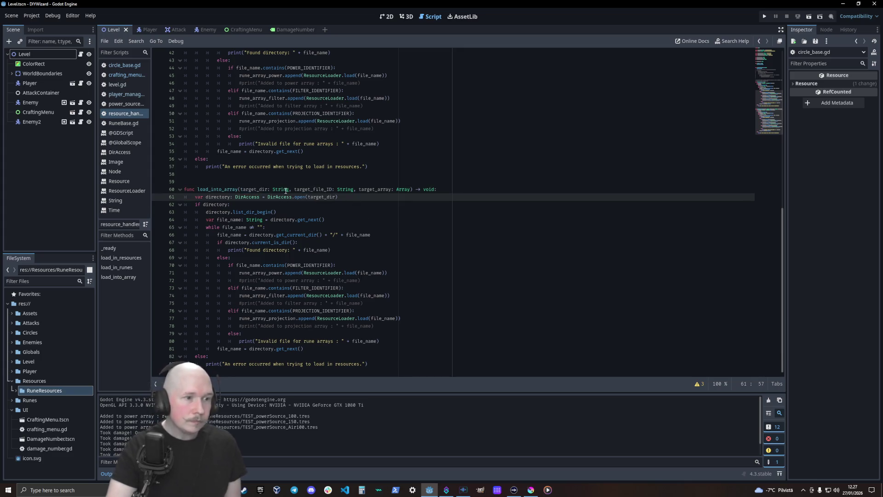
Step: Replace POWER_IDENTIFIER with target_file_ID in the file-name check
double_click(314, 189)
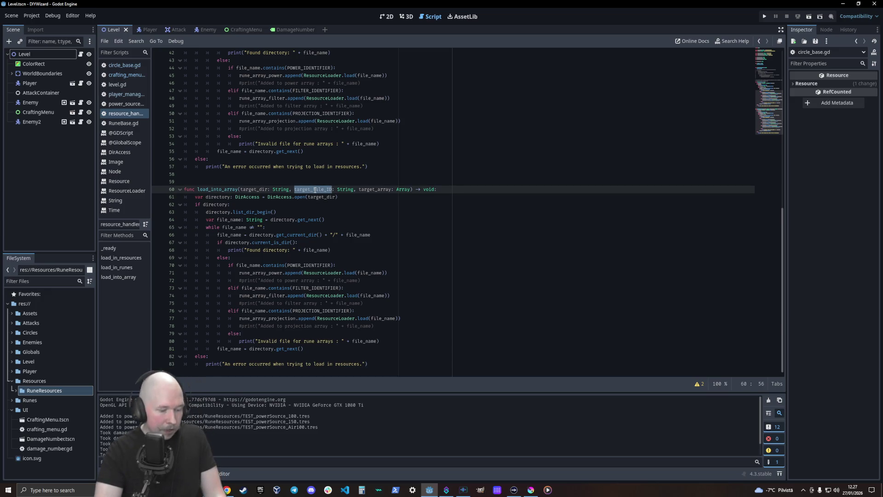
double_click(310, 264)
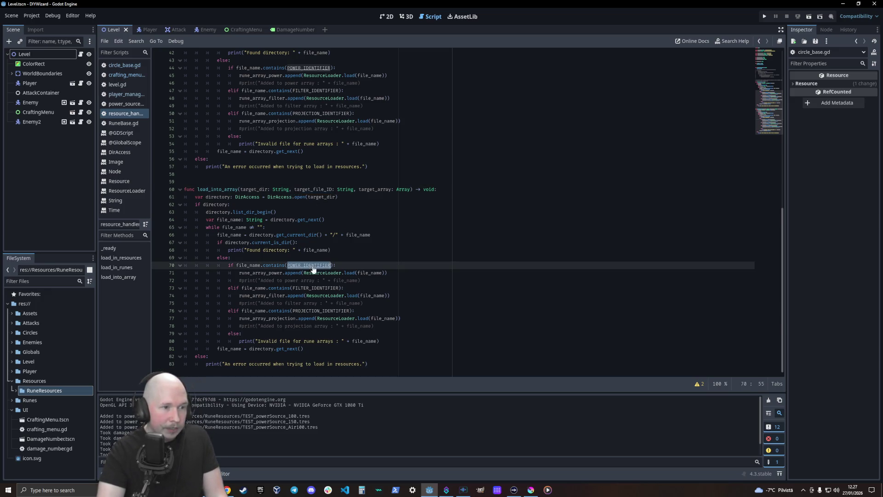
key("ctrl+v")
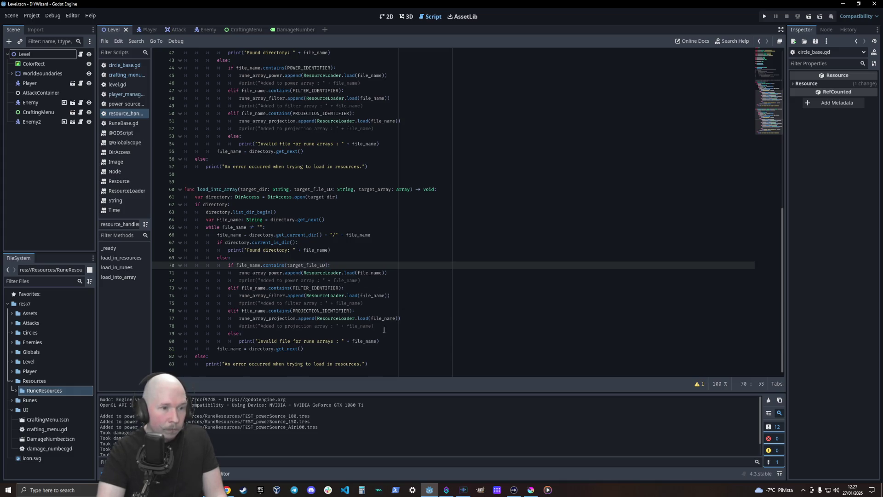
Step: Delete the filter and projection branches on lines 73–78 and the leftover blank line
mouse_move(374, 326)
left_mouse_down()
mouse_move(276, 318)
mouse_move(162, 289)
left_mouse_up()
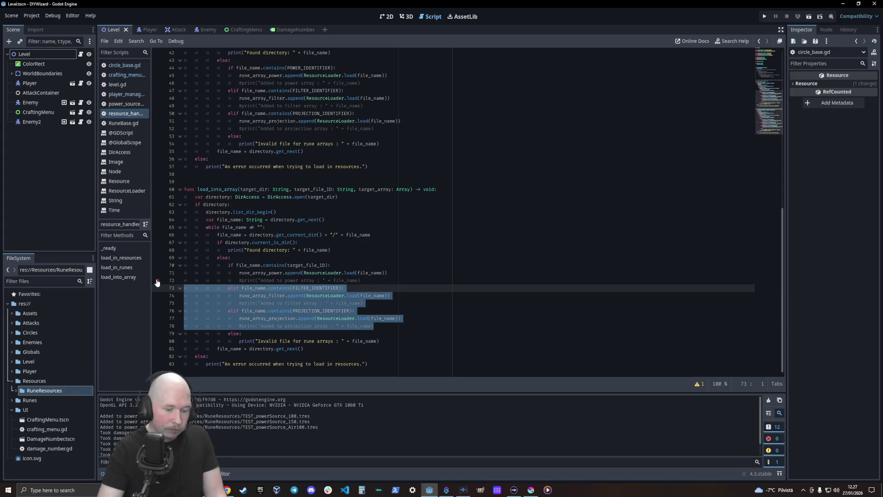
key("BackSpace")
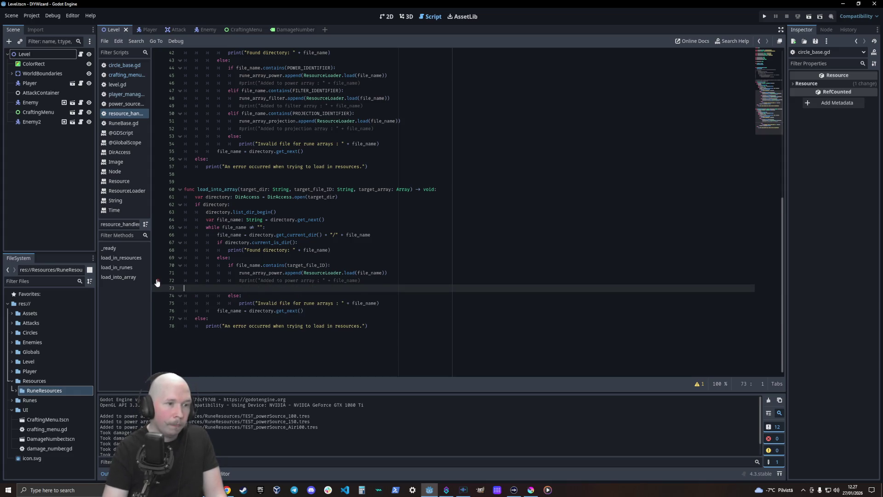
key("BackSpace")
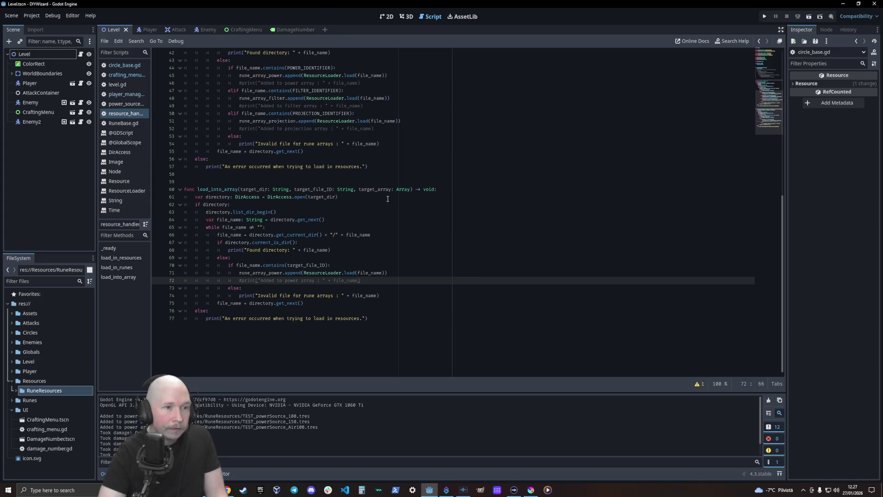
Step: Replace rune_array_power with target_array in the append line
double_click(379, 190)
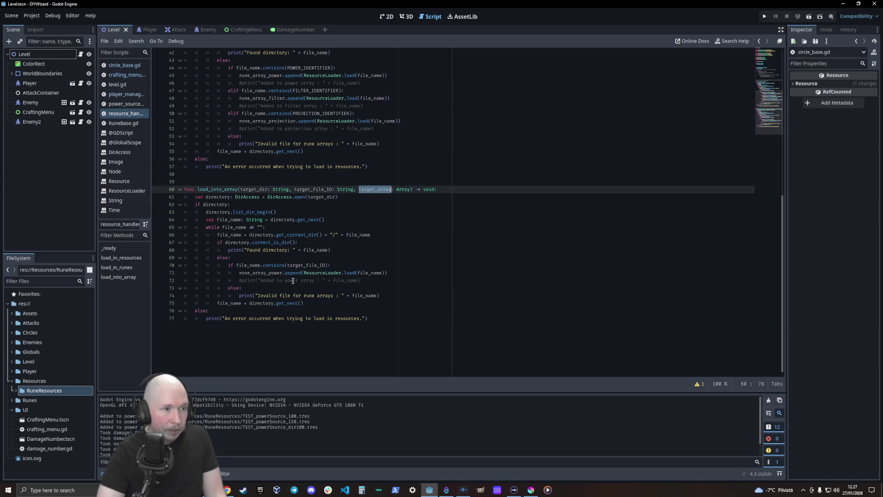
double_click(266, 274)
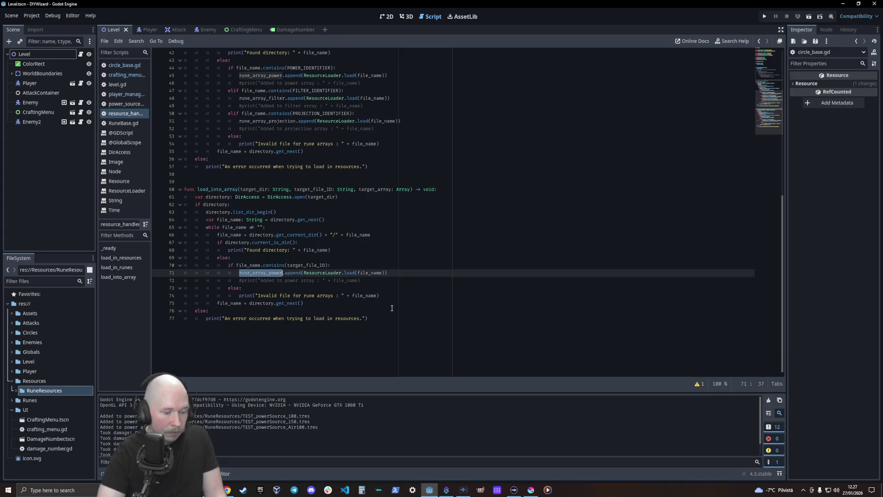
key("ctrl+v")
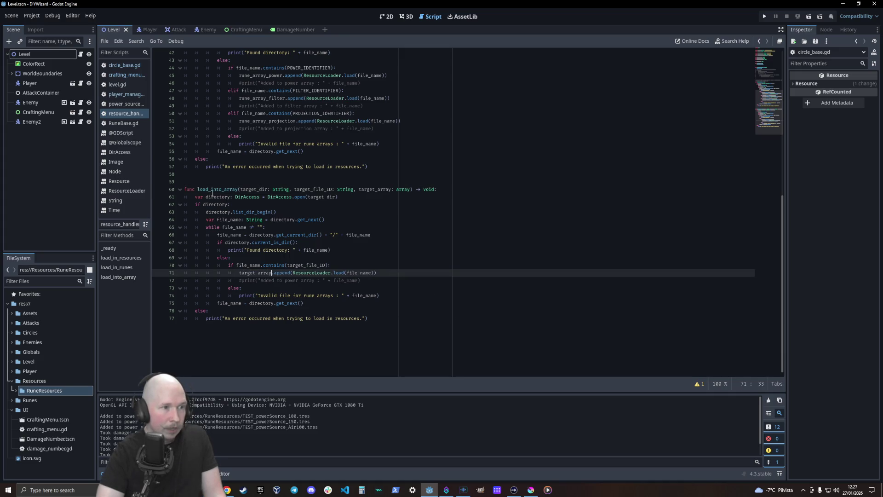
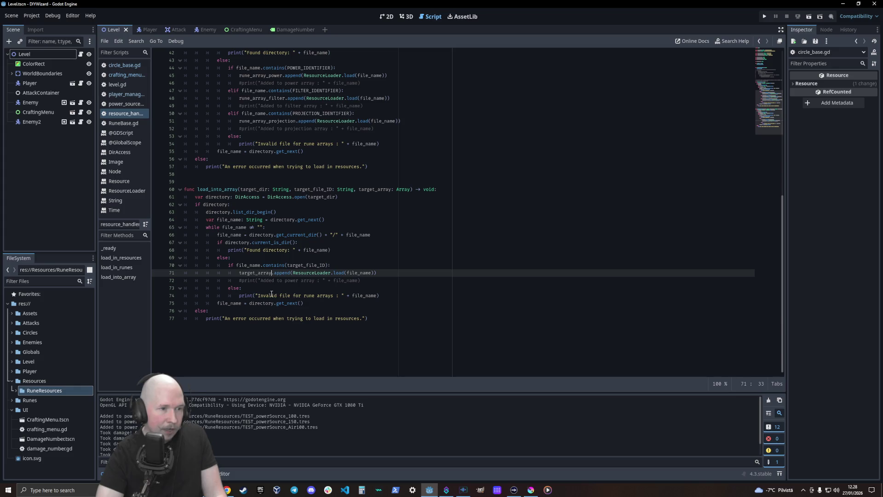
Step: Reword the invalid-file message to 'Invalid for array' followed by target_array
left_click_drag(316, 297, 302, 294)
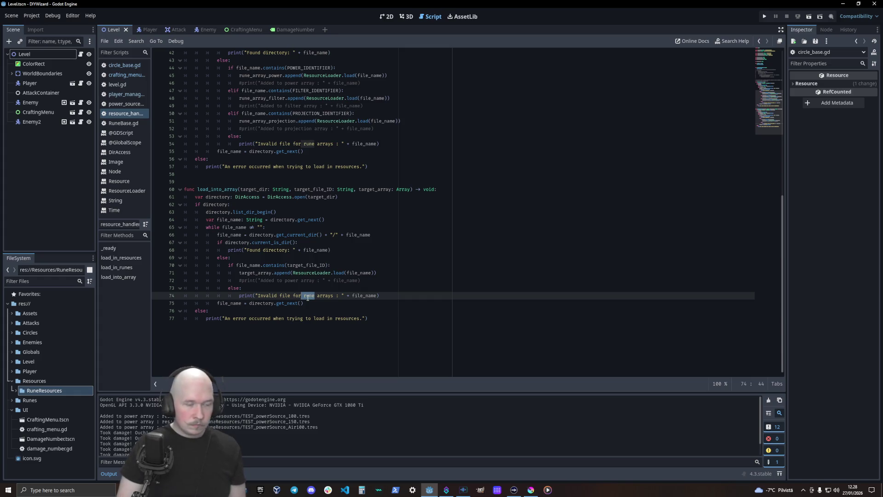
key("Right")
key("Right")
key("Right")
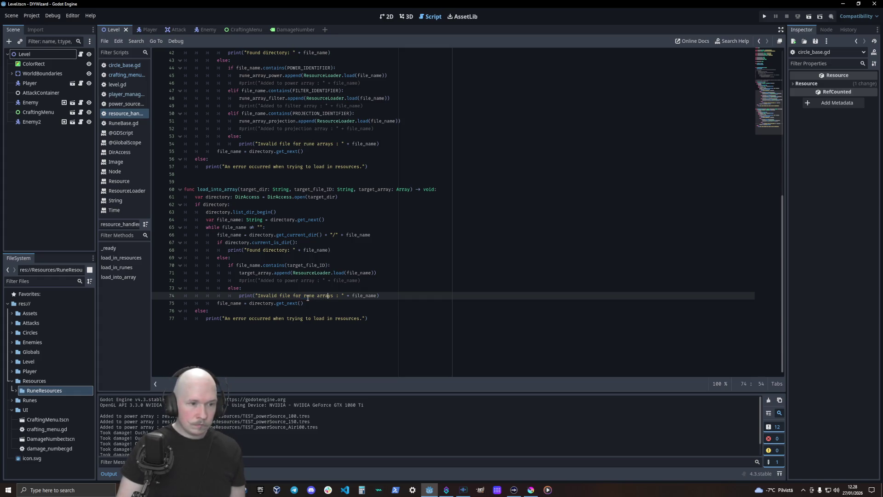
key("Right")
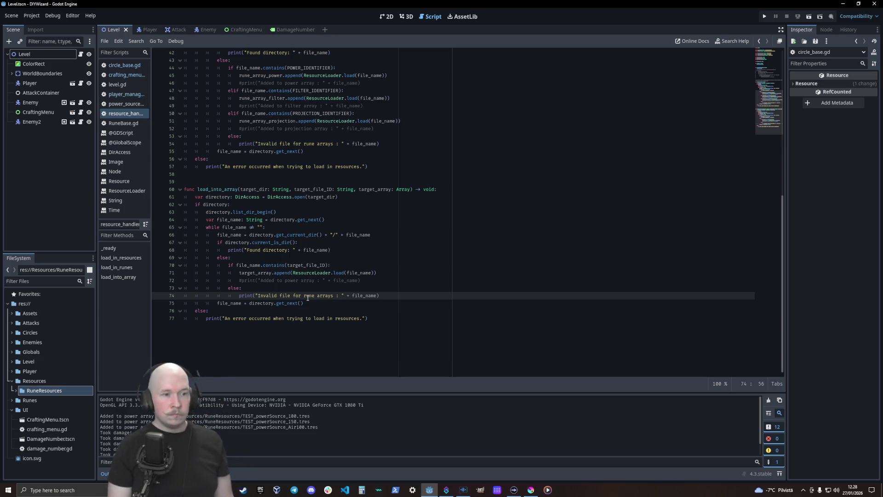
key("BackSpace")
key("BackSpace")
key("BackSpace")
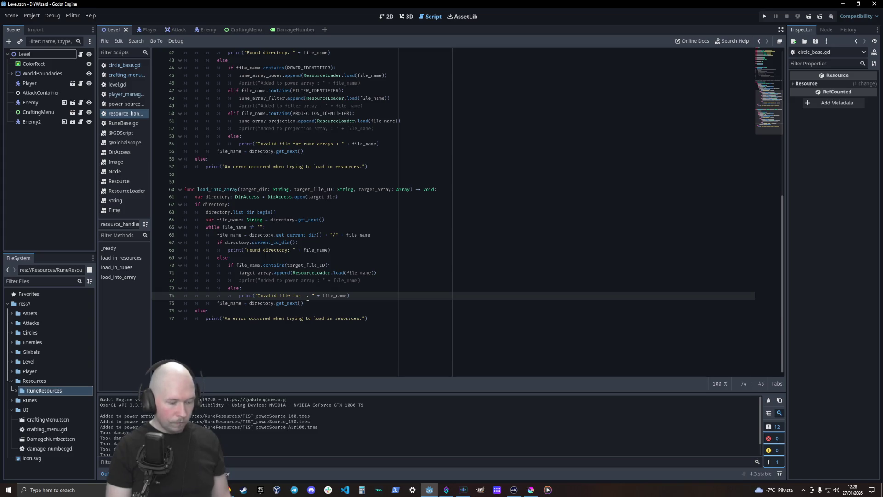
type("arra")
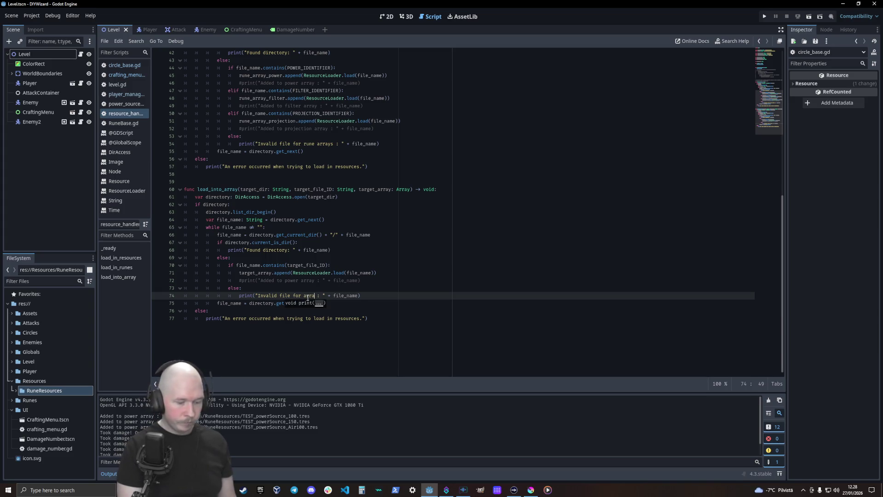
type("y")
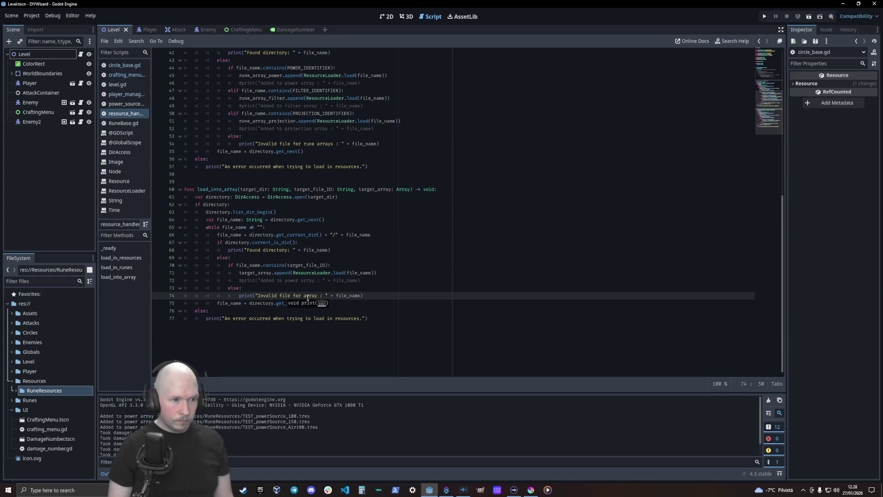
key("Left")
key("Left")
key("Left")
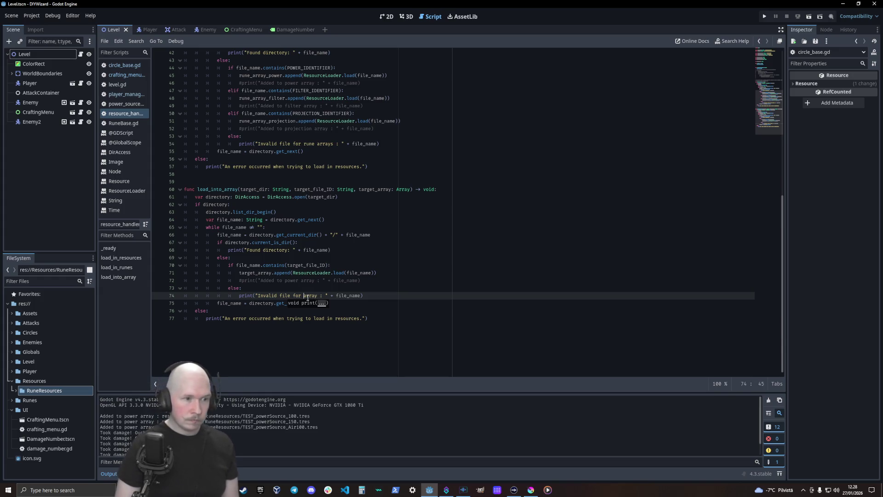
key("Right")
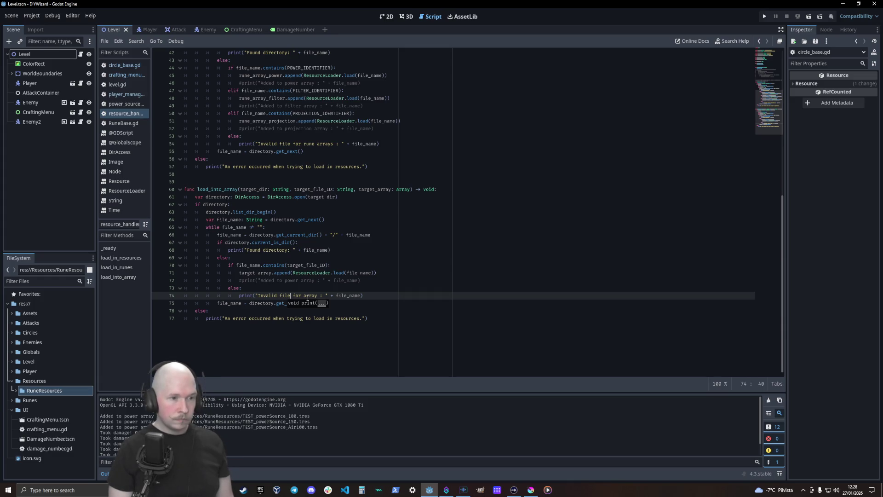
key("BackSpace")
key("BackSpace")
key("BackSpace")
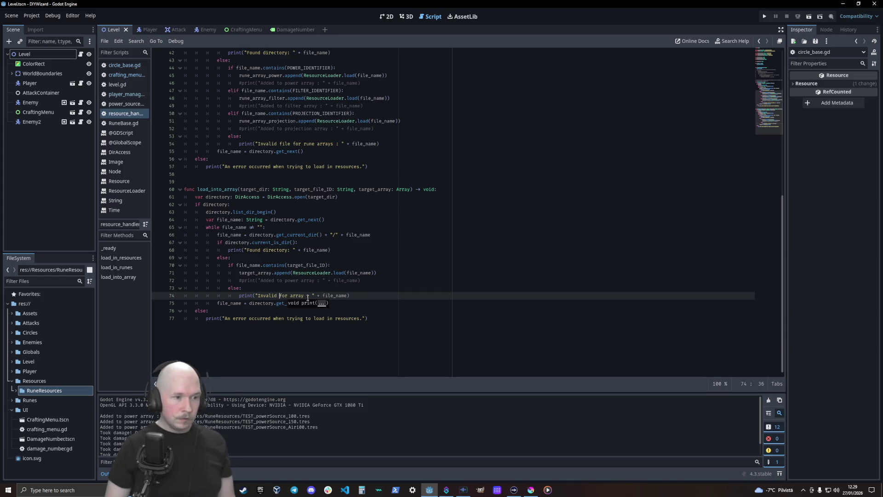
key("Right")
key("Right")
key("Right")
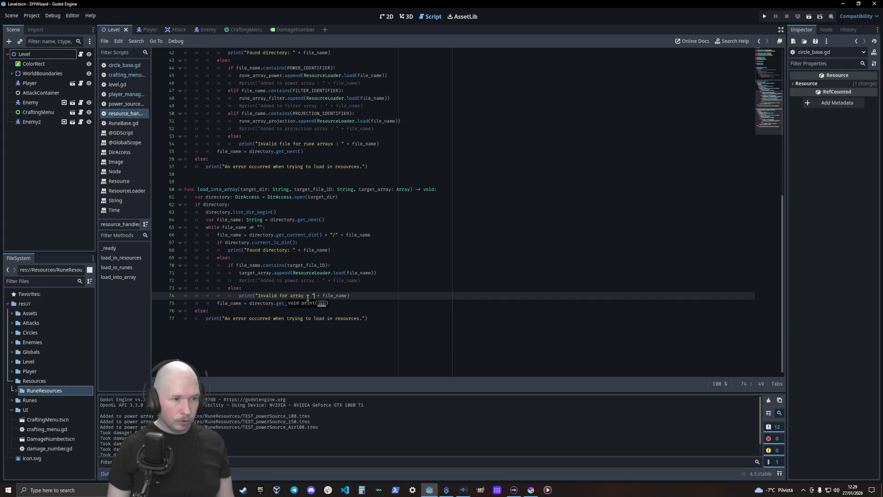
type("target_array +")
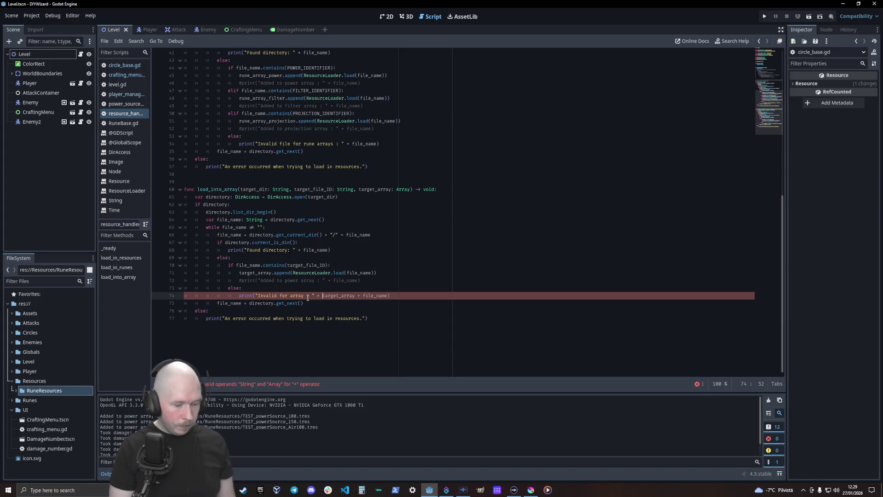
Step: Wrap target_array in str(), append ' | File name :' with file_name, and save the script
key("ctrl+Left")
type("str(target_array")
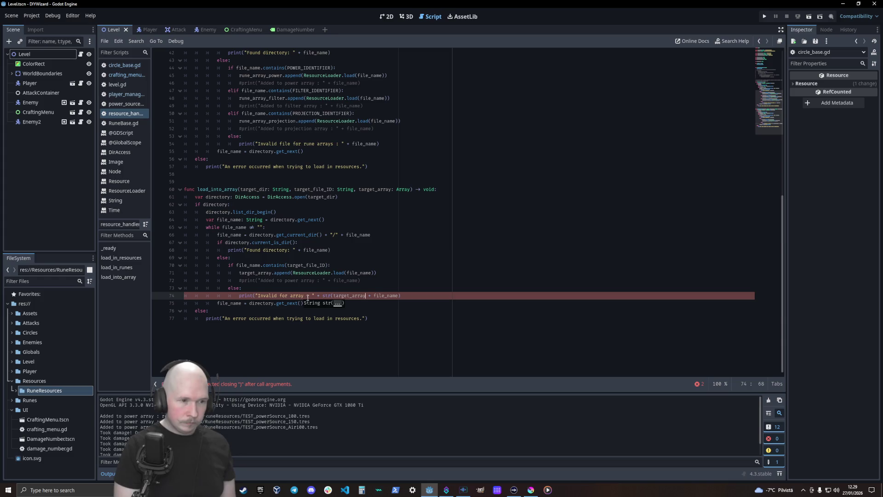
type(")")
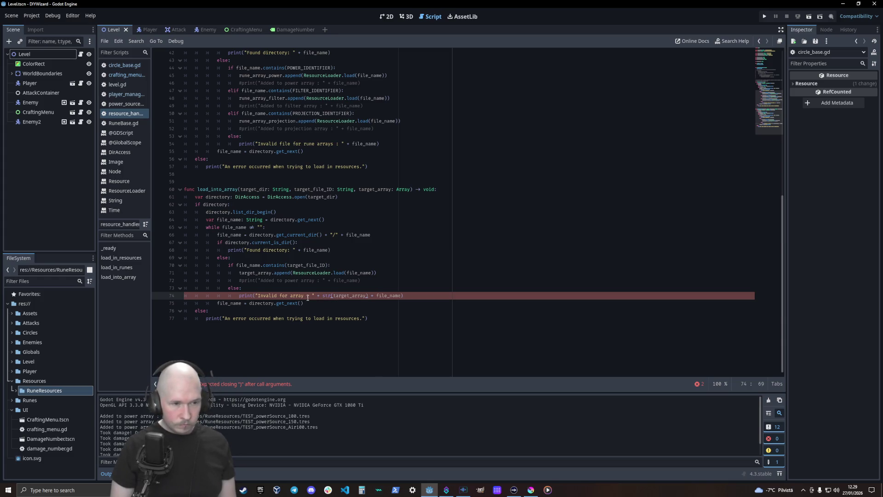
type(" +")
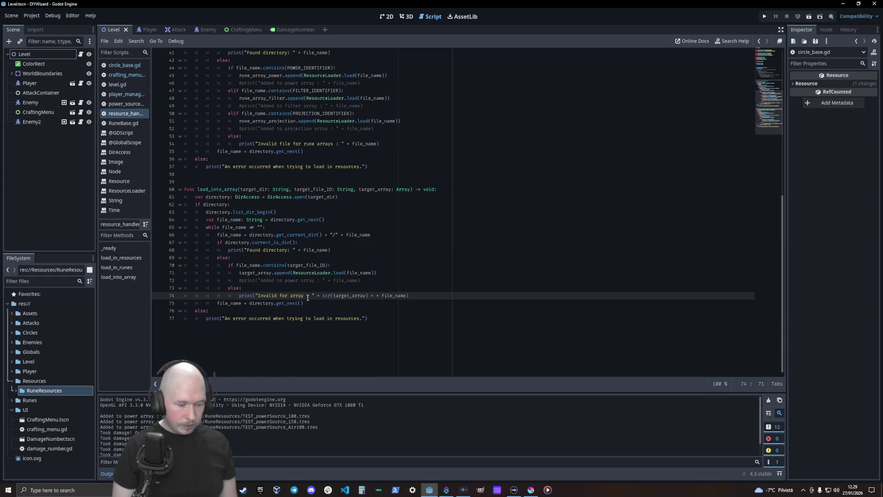
type(" \"")
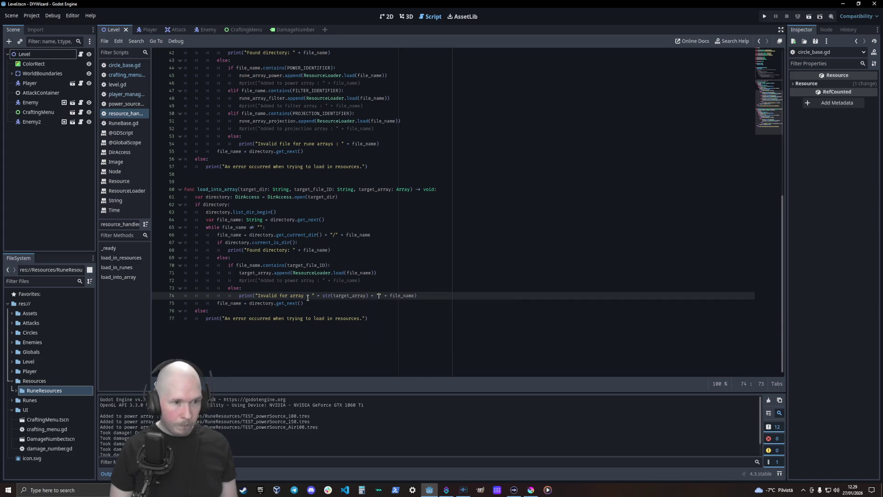
type(" Filena")
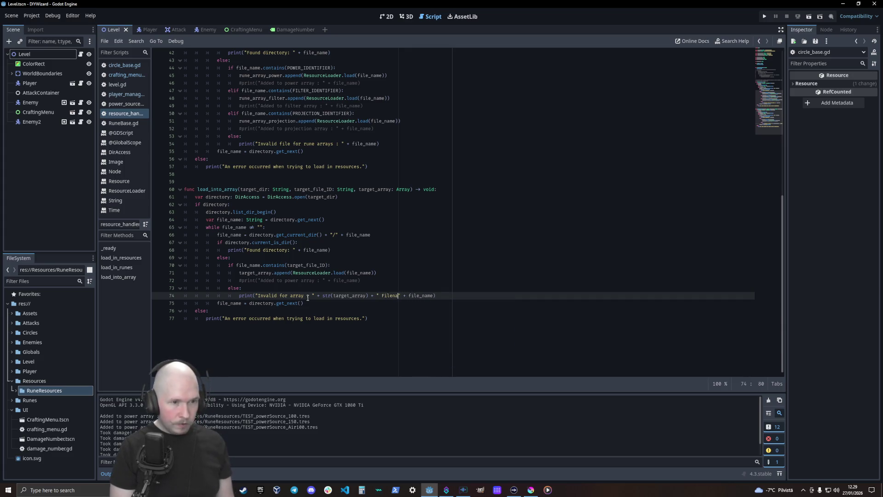
type("me :")
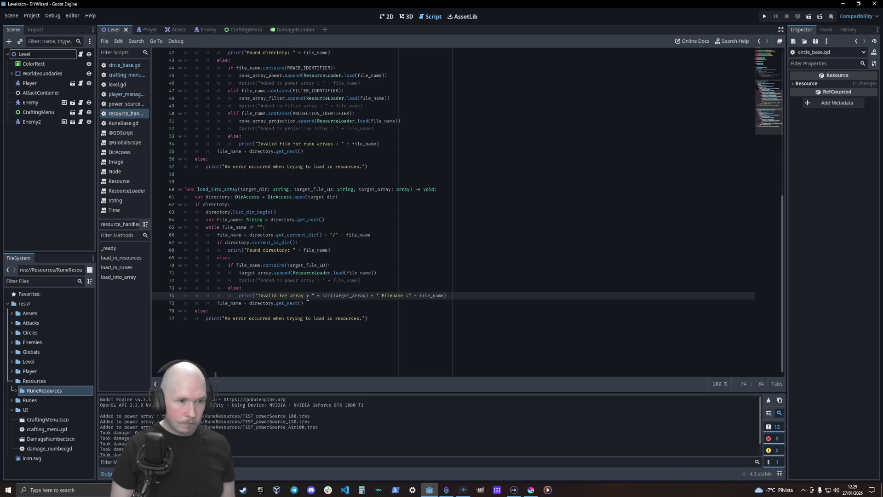
key("Left")
key("Left")
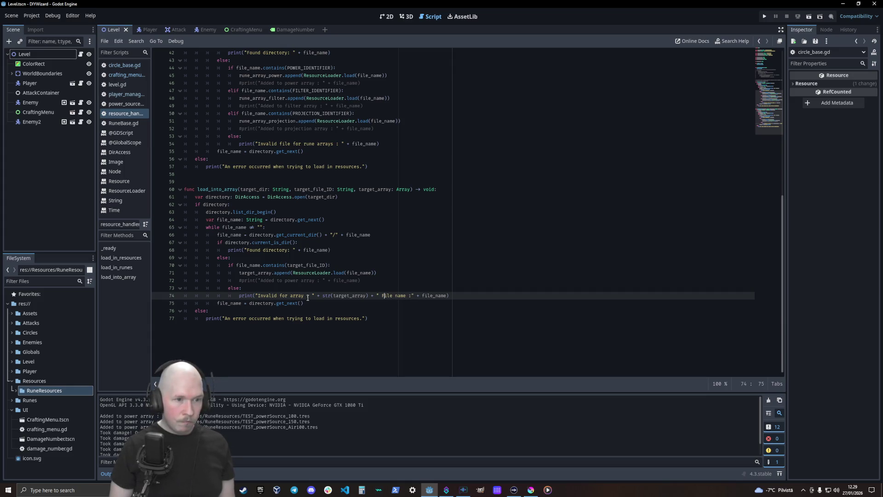
key("BackSpace")
type("F")
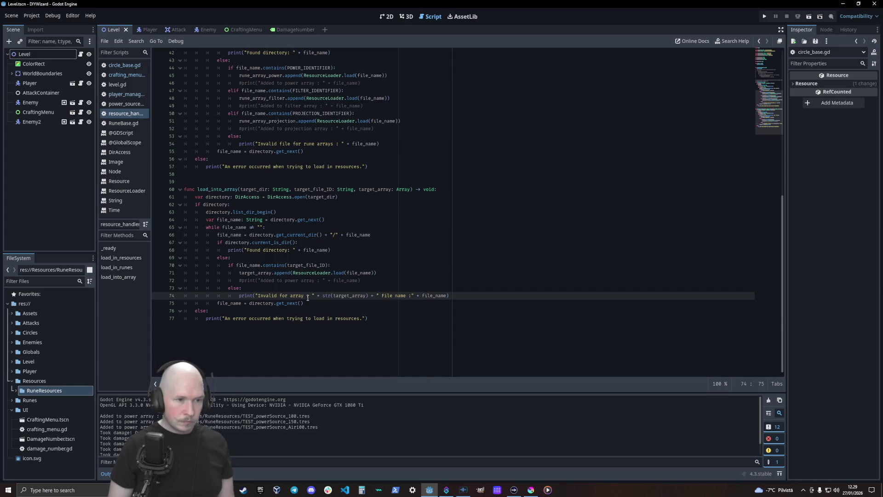
type("||")
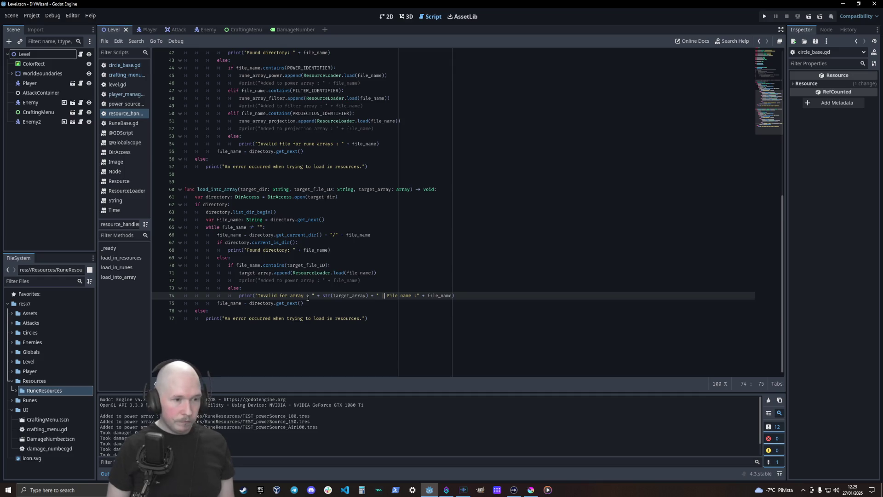
key("ctrl+s")
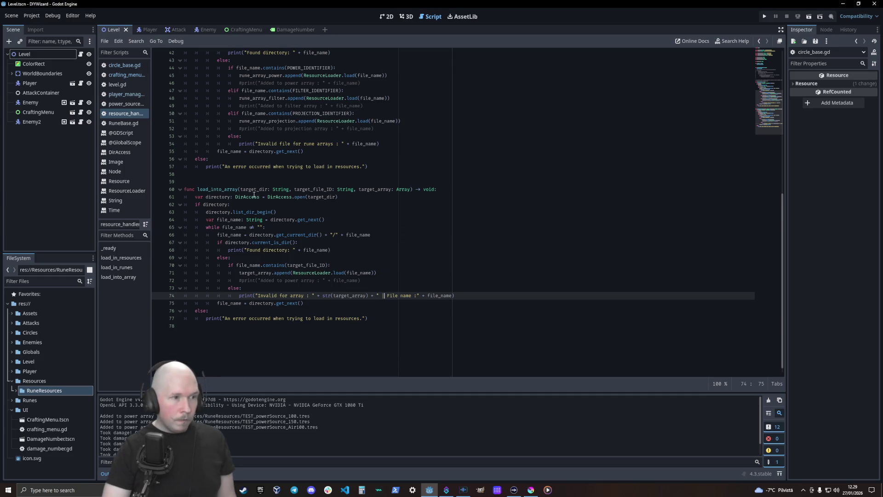
Step: Add load_into_array(RUNE_DIR, POWER_IDENTIFIER, rune_array_power) after the load_in_runes() call
scroll(353, 203, "up", 10)
scroll(221, 226, "up", 3)
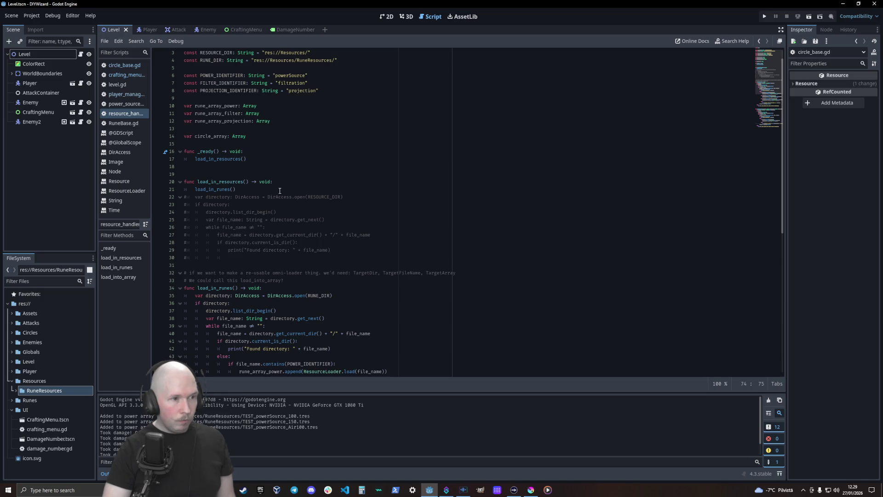
left_click(280, 190)
key("Return")
type("l")
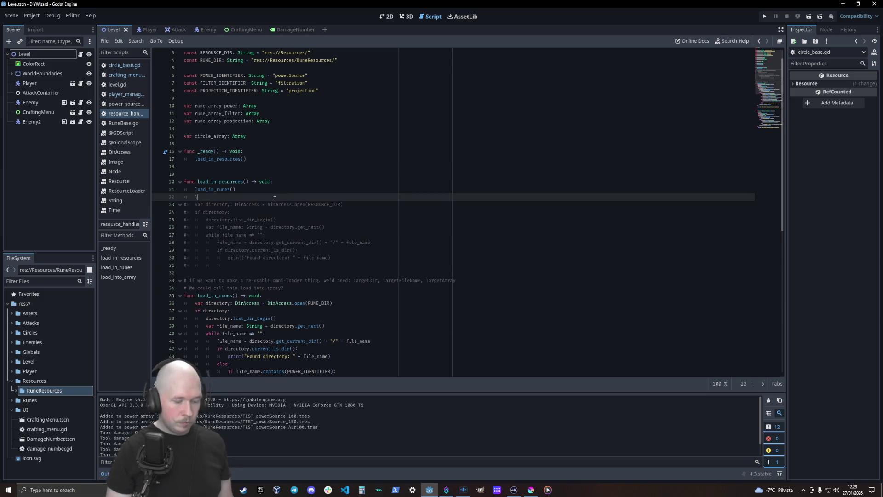
type("oi")
key("Return")
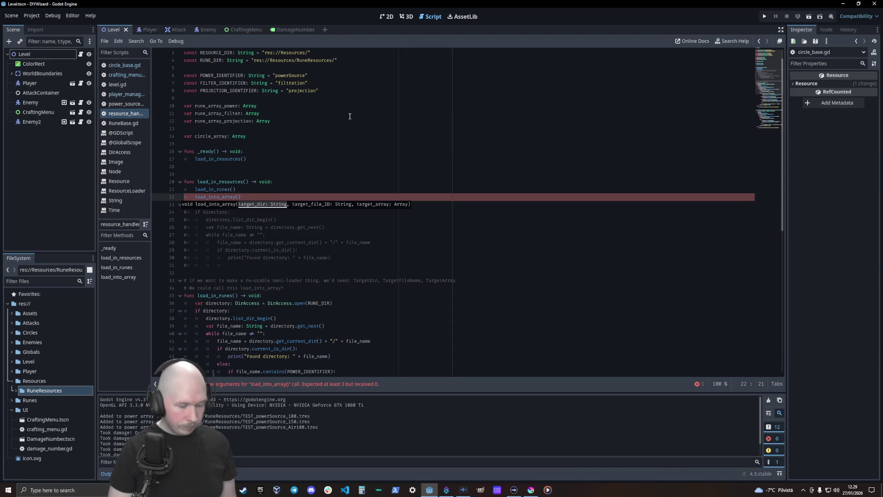
type("Run")
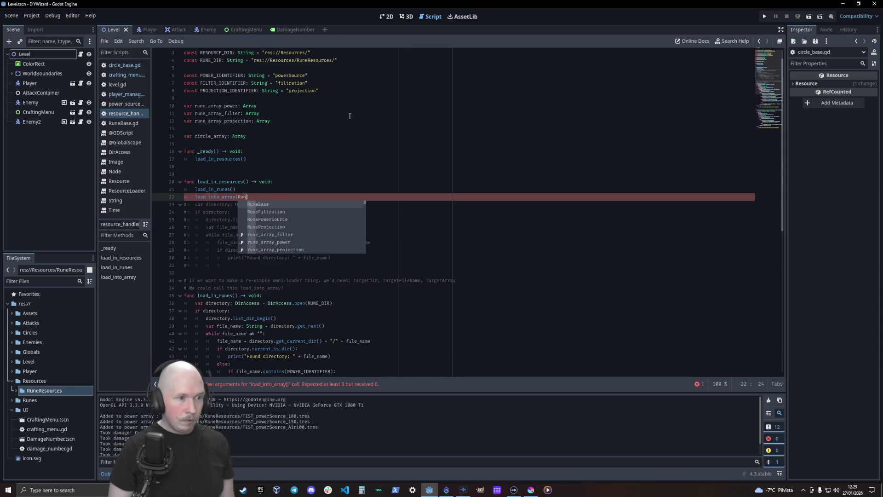
key("BackSpace")
key("BackSpace")
key("Down")
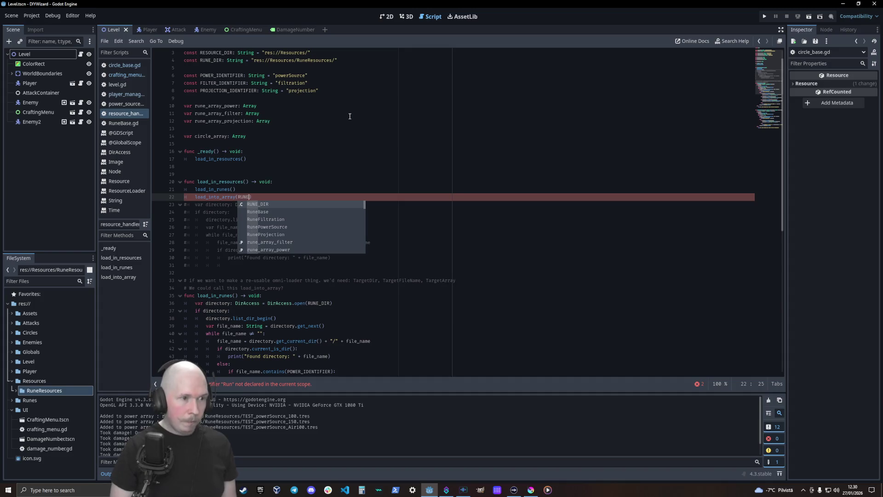
key("Return")
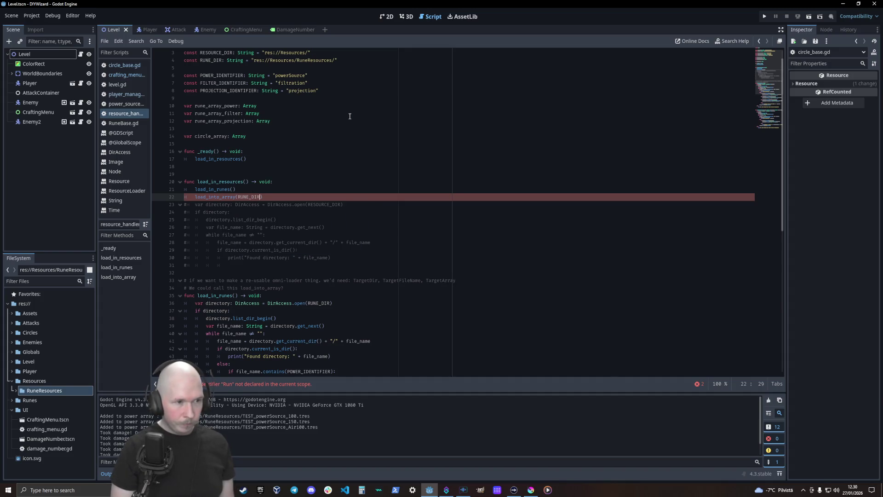
type(", ")
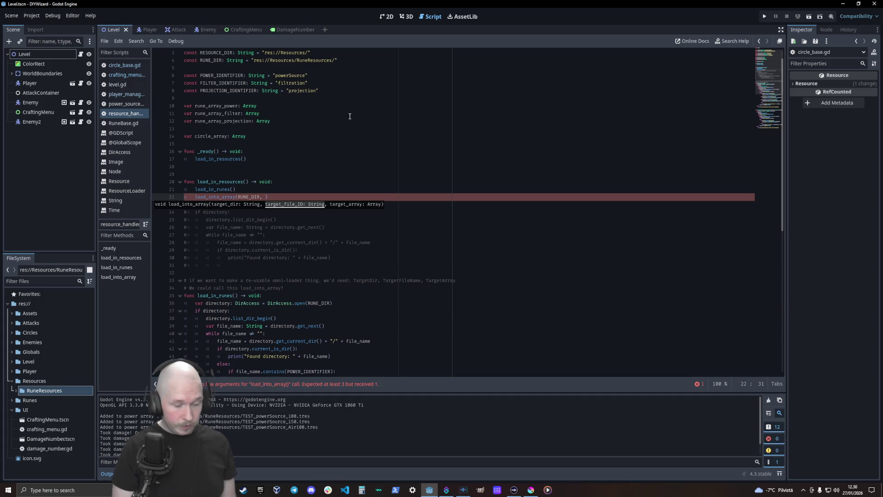
type("POWE")
key("Return")
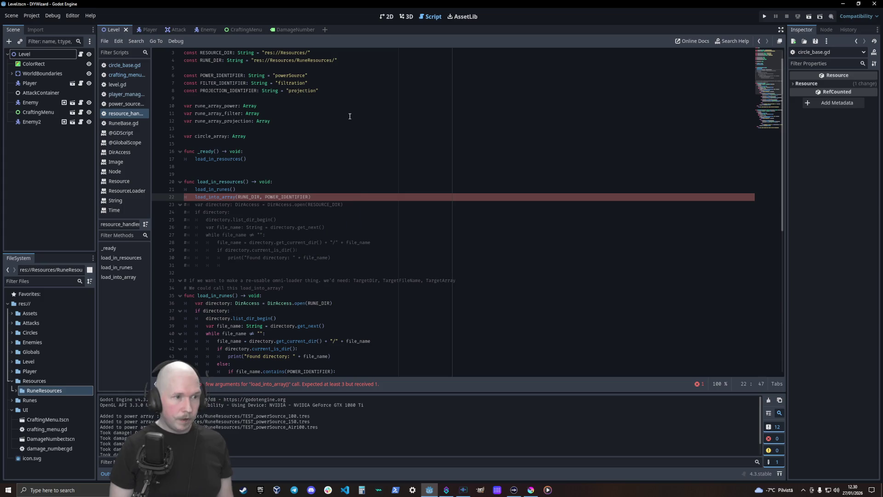
type(", ")
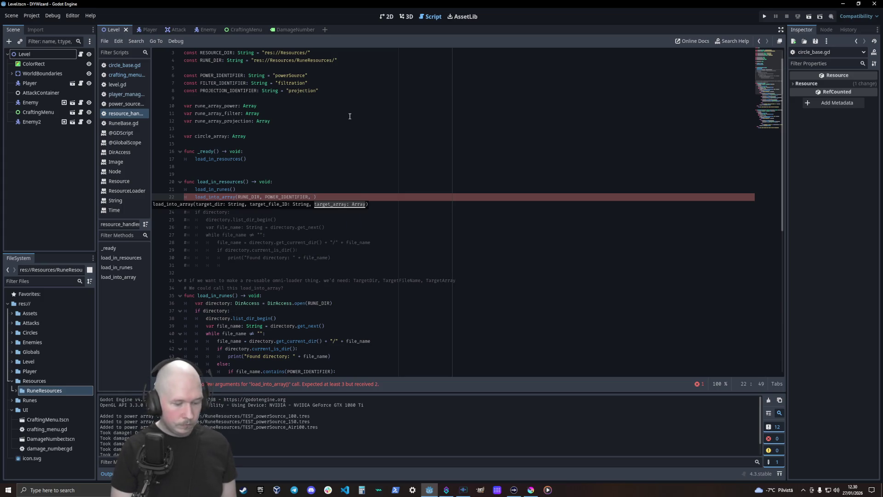
type("rune")
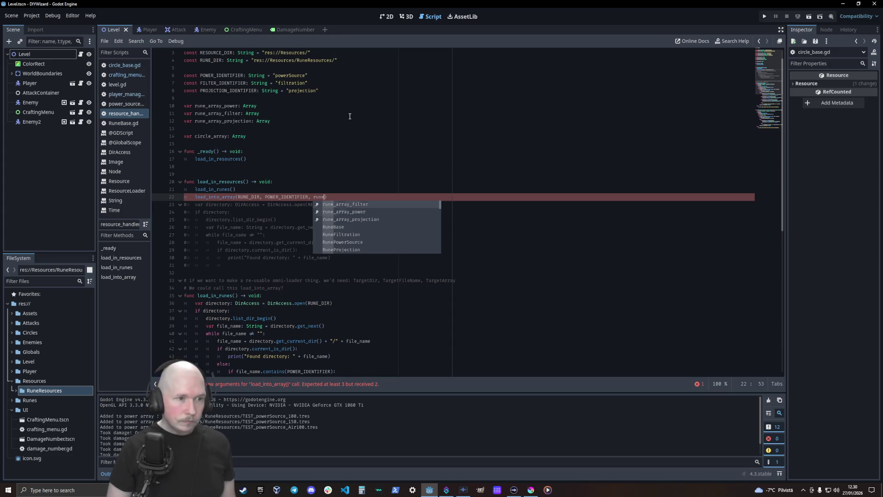
key("Down")
key("Return")
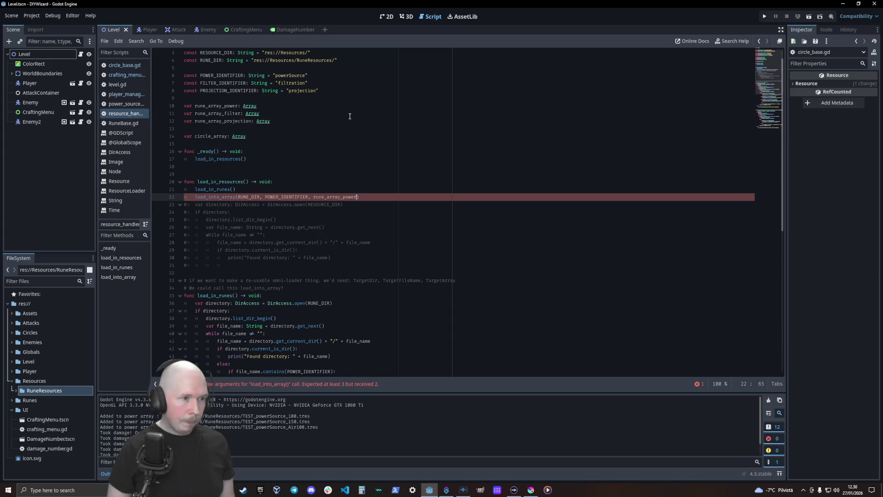
Step: Duplicate the call twice, using FILTER_IDENTIFIER and PROJECTION_IDENTIFIER in the copies
key("ctrl+shift+d")
key("ctrl+shift+d")
key("ctrl+Left")
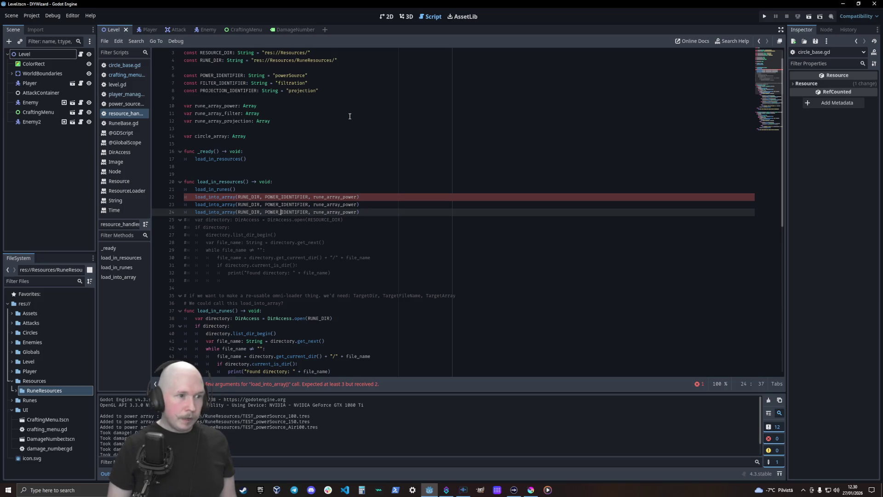
key("Up")
key("BackSpace")
key("BackSpace")
key("BackSpace")
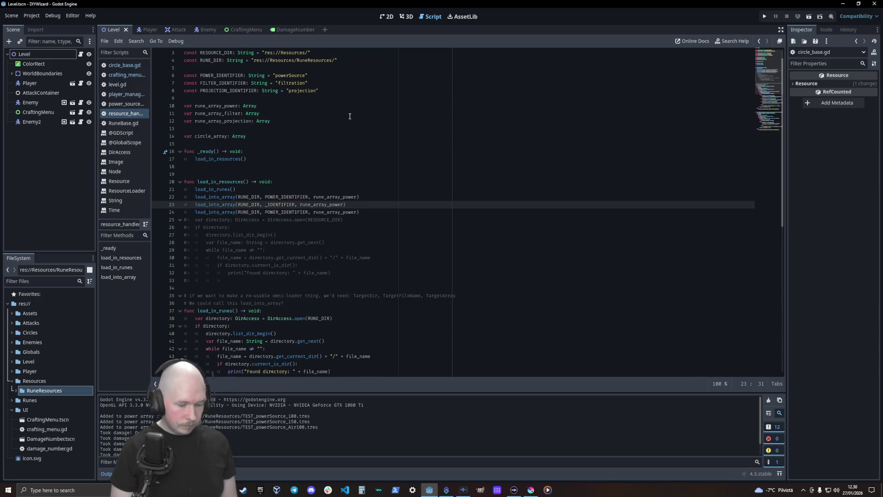
type("FILT")
key("Return")
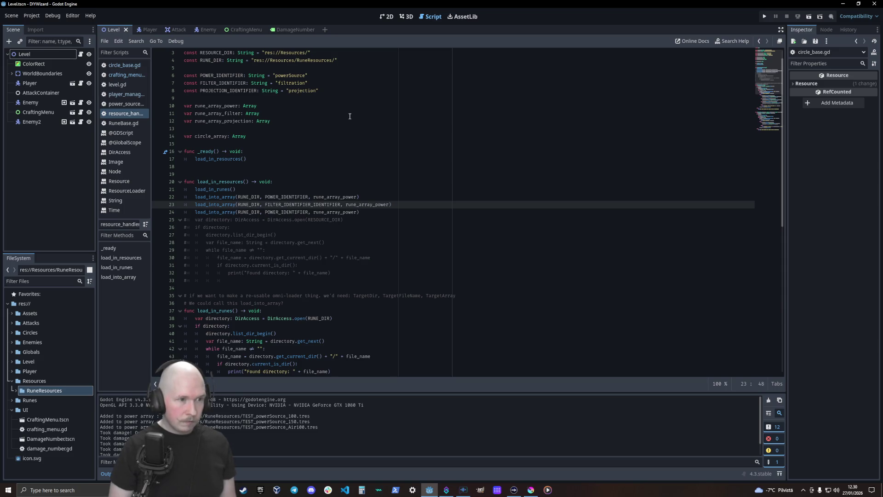
key("Delete")
key("Delete")
key("Delete")
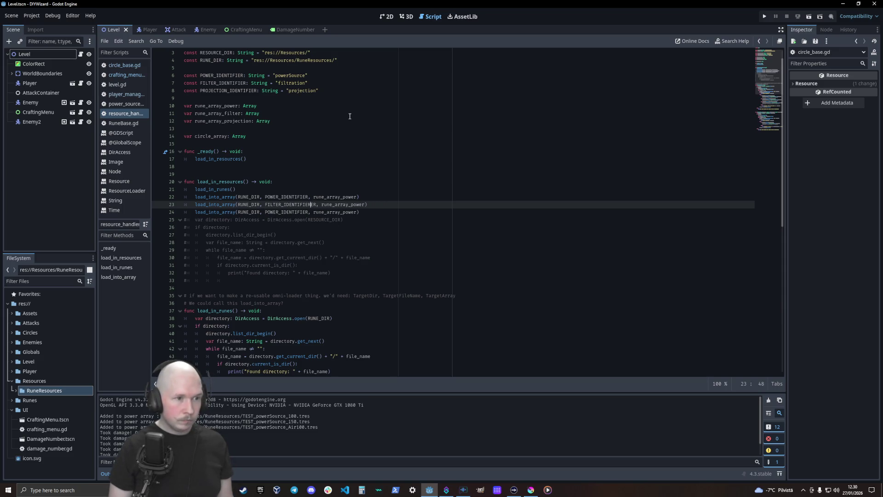
key("Delete")
key("Delete")
key("Down")
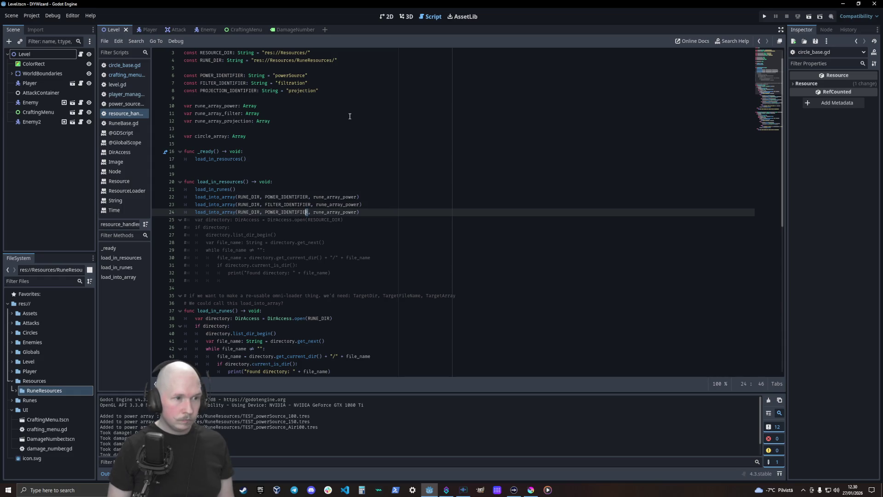
key("shift+Home")
key("shift+End")
key("shift+Left")
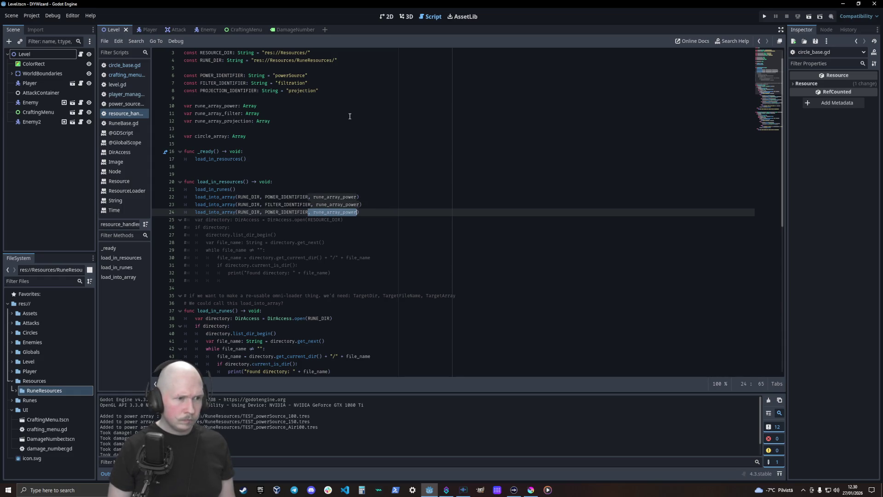
key("ctrl+shift+Left")
key("ctrl+shift+Left")
key("ctrl+shift+Left")
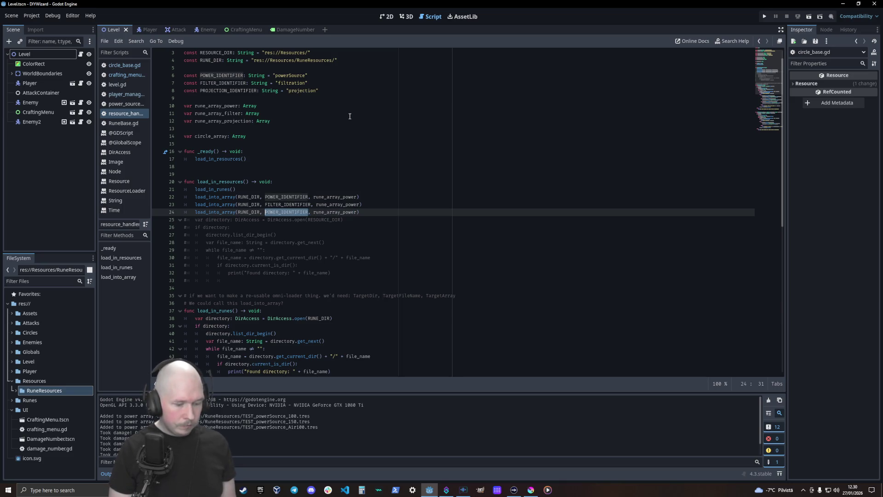
type("PROJ")
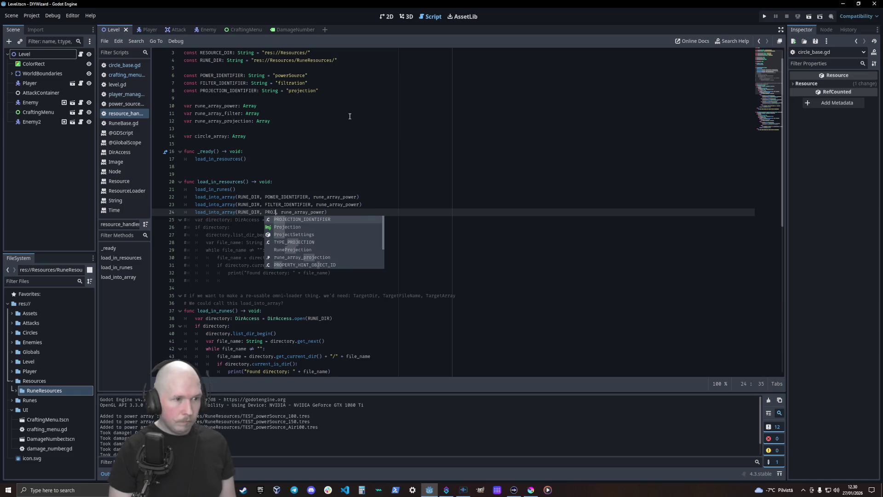
key("Return")
Step: Change the copies' target arrays to rune_array_filter and rune_array_projection
key("Up")
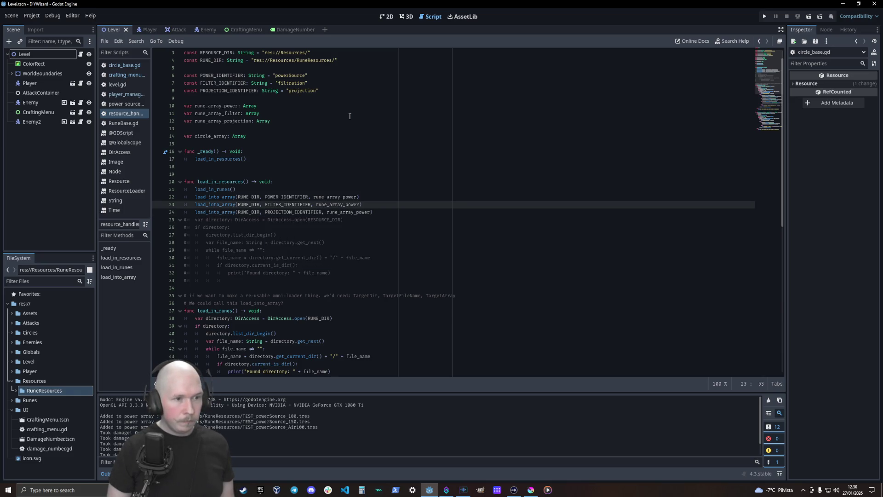
key("Delete")
key("Delete")
key("Delete")
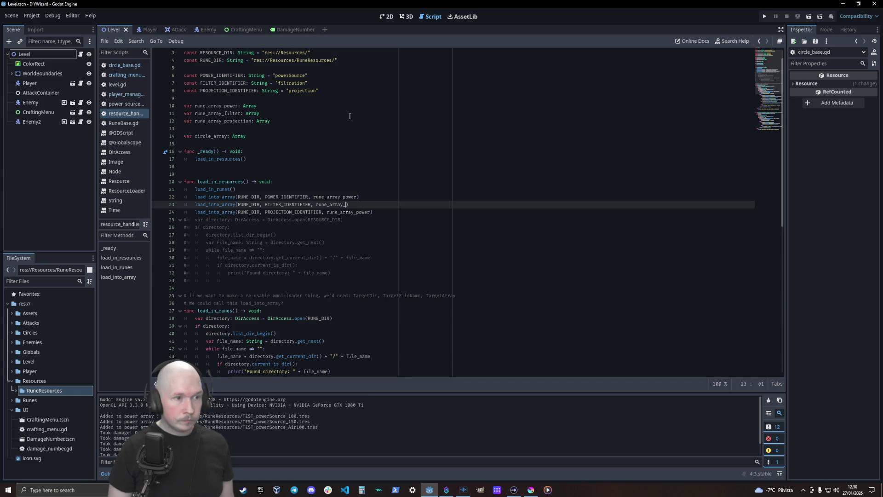
type("filter")
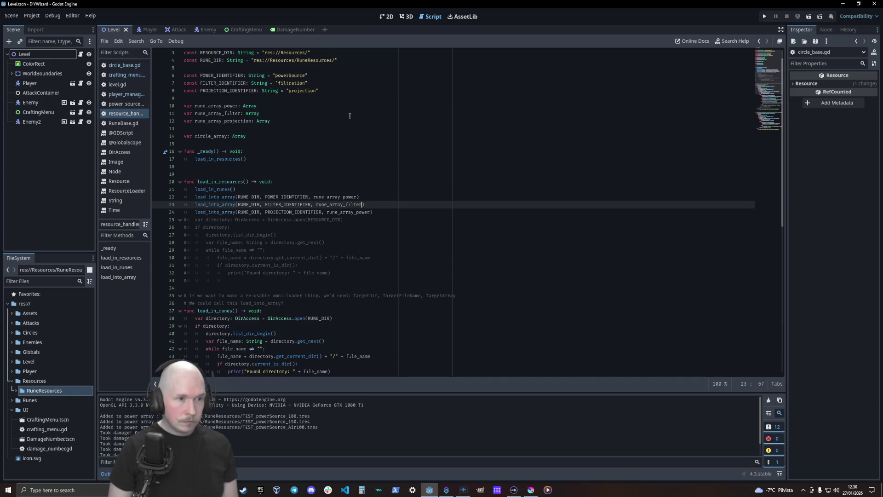
key("Down")
key("Delete")
key("Delete")
key("Delete")
key("BackSpace")
key("BackSpace")
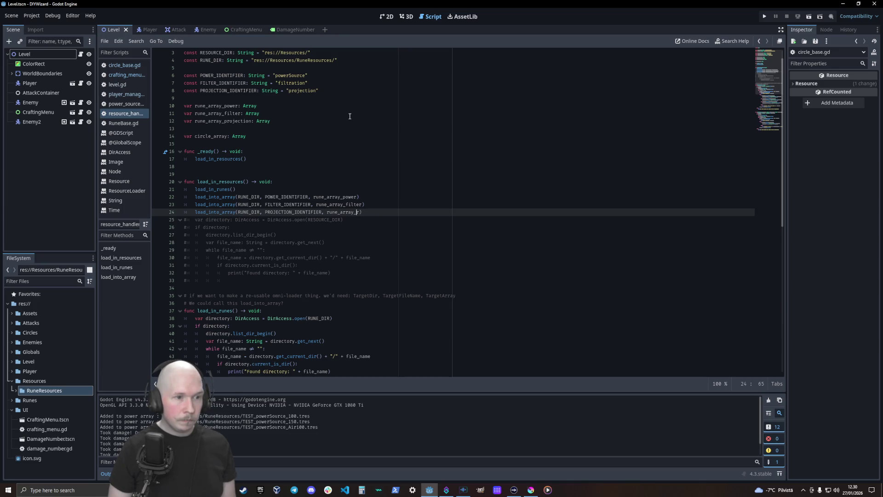
type("projec")
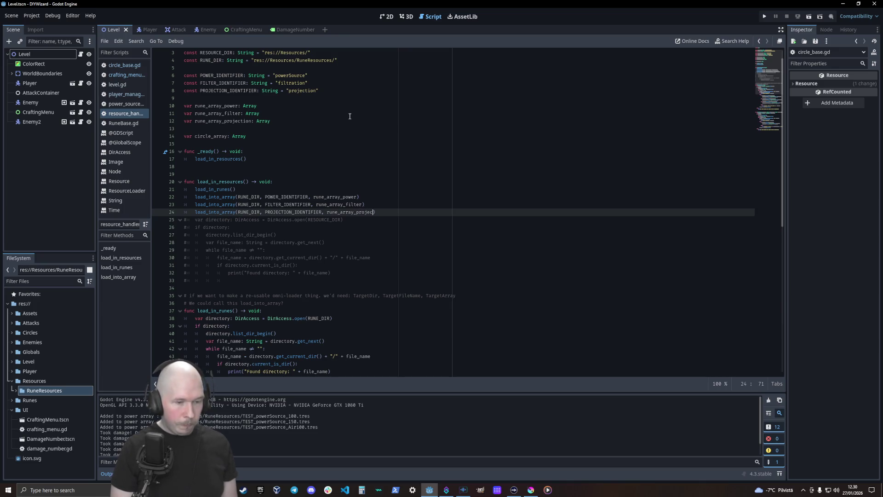
key("Return")
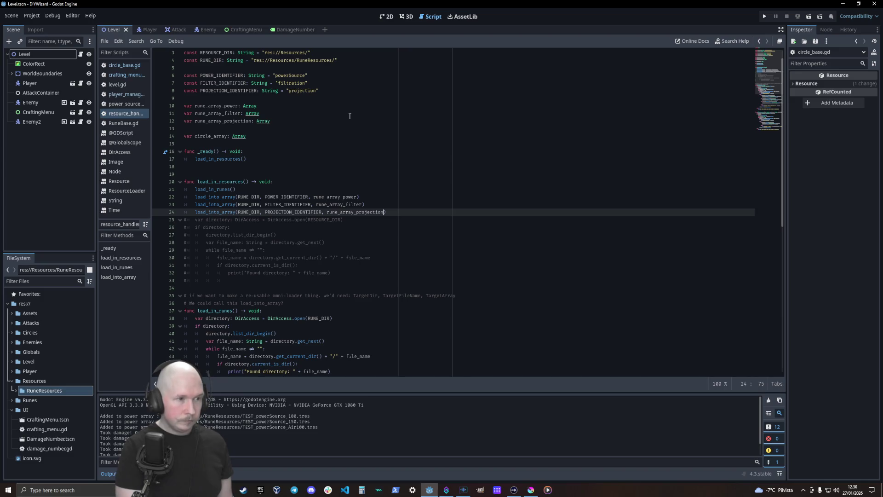
key("Up")
key("Up")
key("Up")
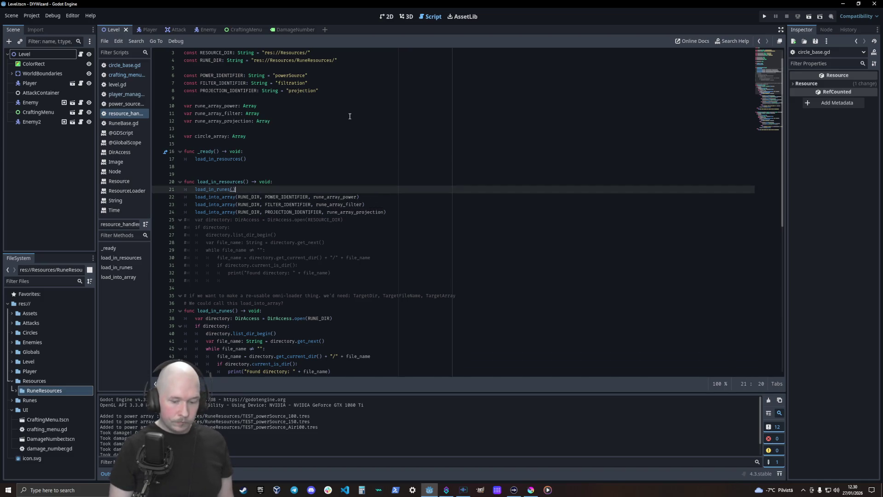
Step: Comment out load_in_runes() on line 21 and run the project with F5
type("#")
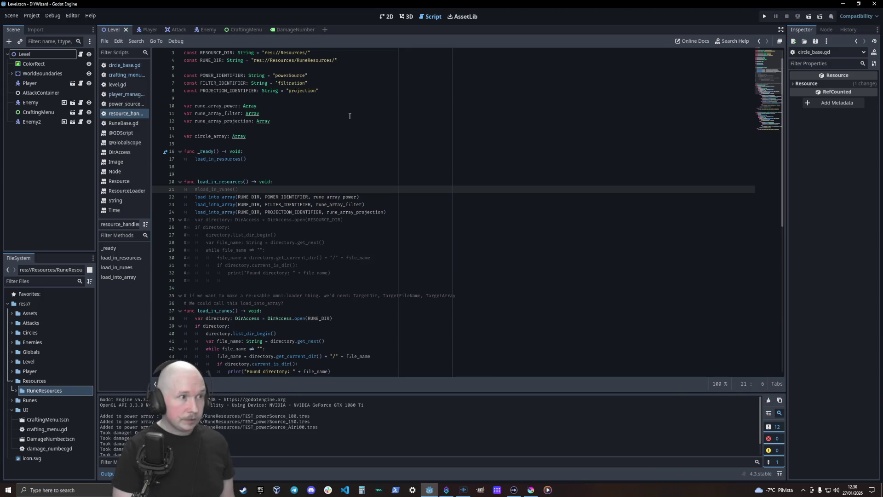
key("F5")
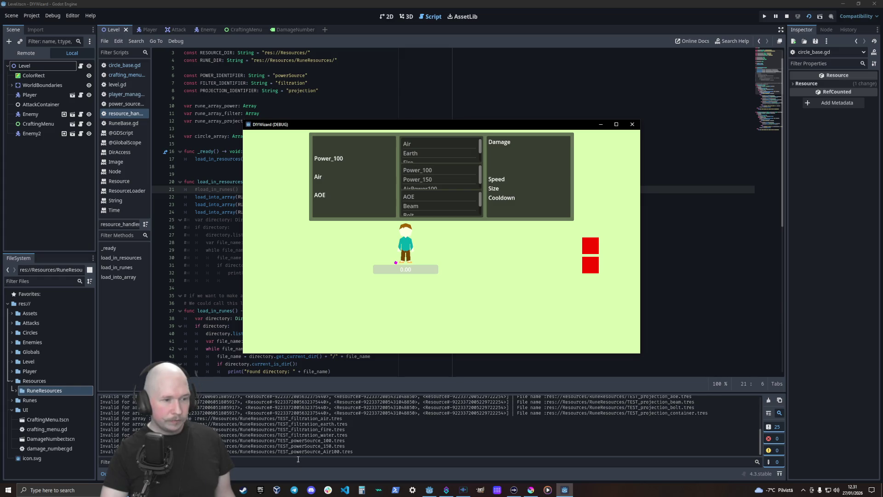
Step: Pick the Earth, Power_150 and Beam runes in the crafting menu and check the stats
left_click(440, 153)
left_click(439, 179)
left_click(439, 206)
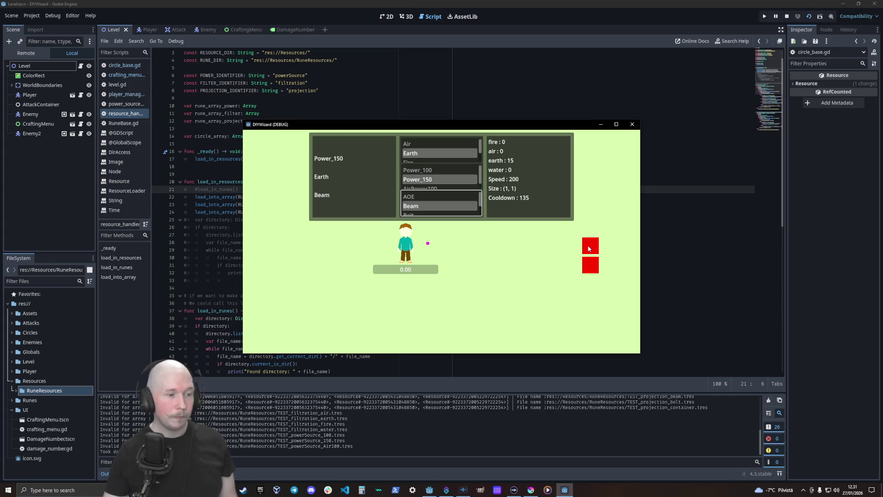
Step: Close the running game and scroll down to the invalid-file else branch in the script
left_click(632, 124)
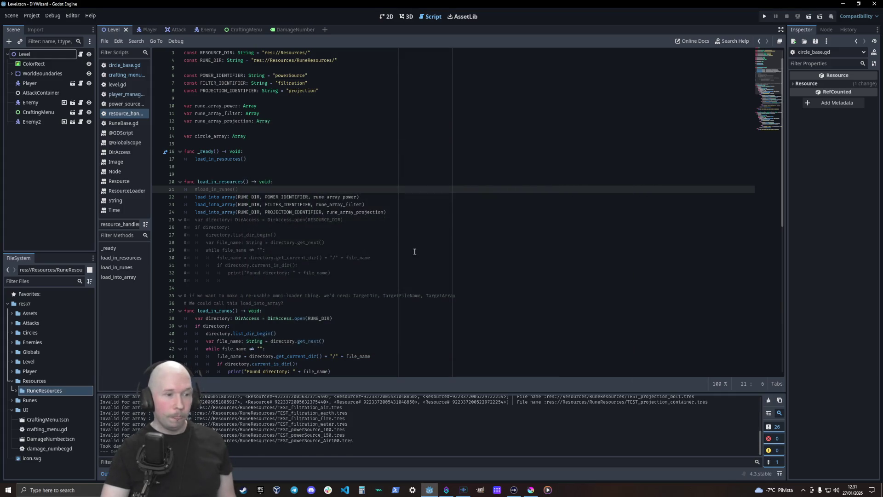
scroll(259, 273, "down", 6)
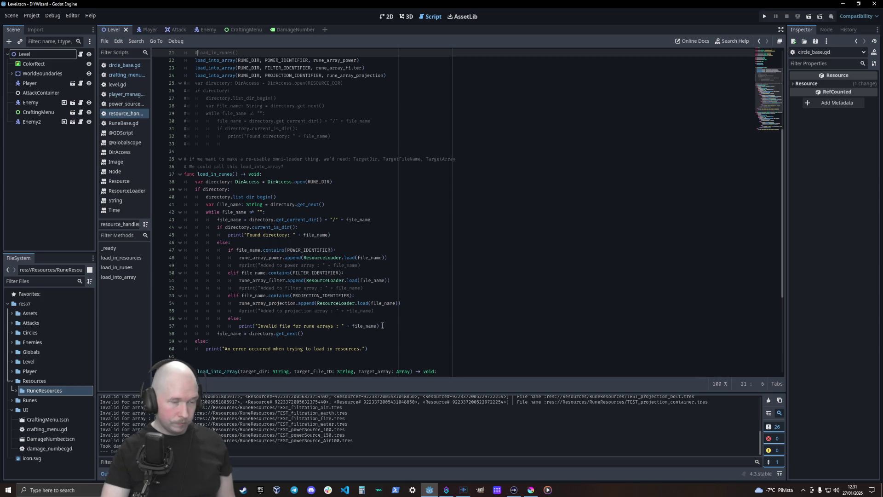
left_click_drag(380, 325, 173, 319)
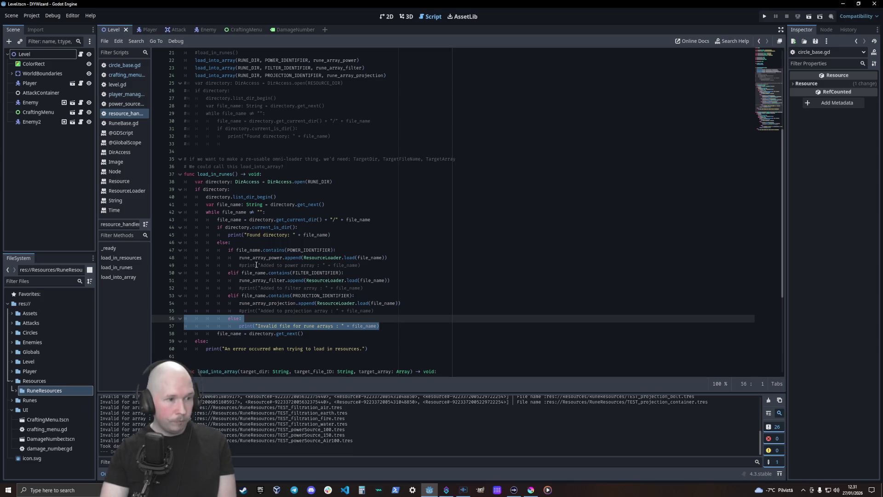
scroll(256, 276, "down", 2)
left_click(276, 319)
key("Return")
scroll(285, 322, "down", 4)
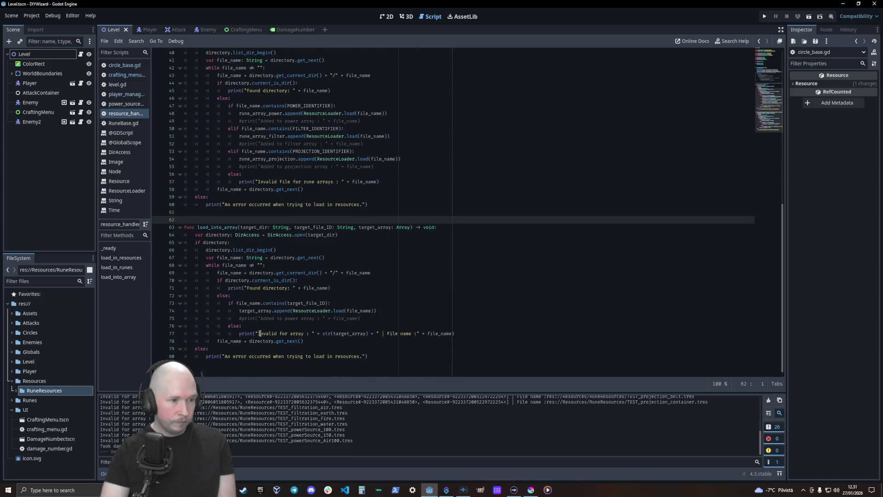
Step: Delete load_into_array's invalid-file else branch, the commented print line and the blank line
left_click_drag(462, 330, 164, 326)
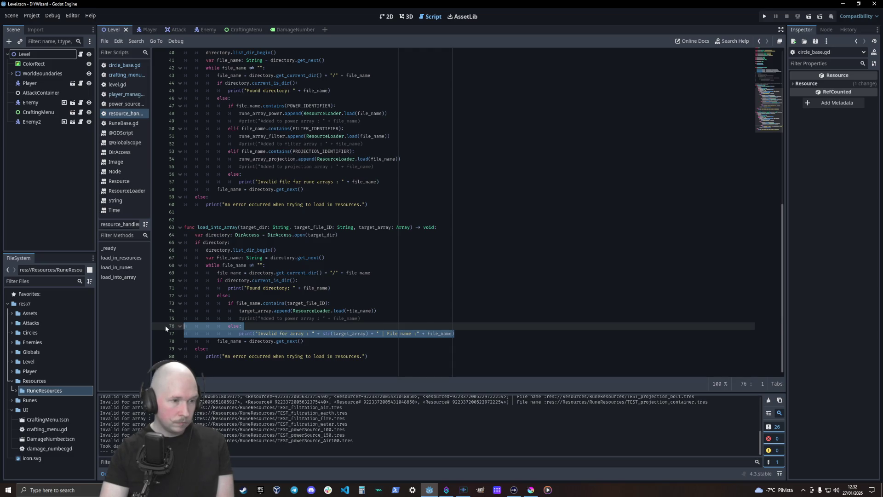
key("BackSpace")
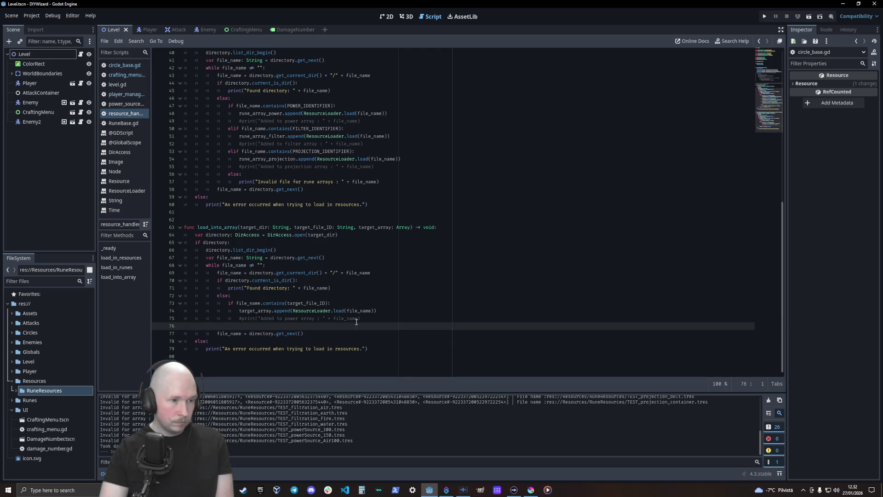
left_click_drag(187, 327, 178, 321)
key("BackSpace")
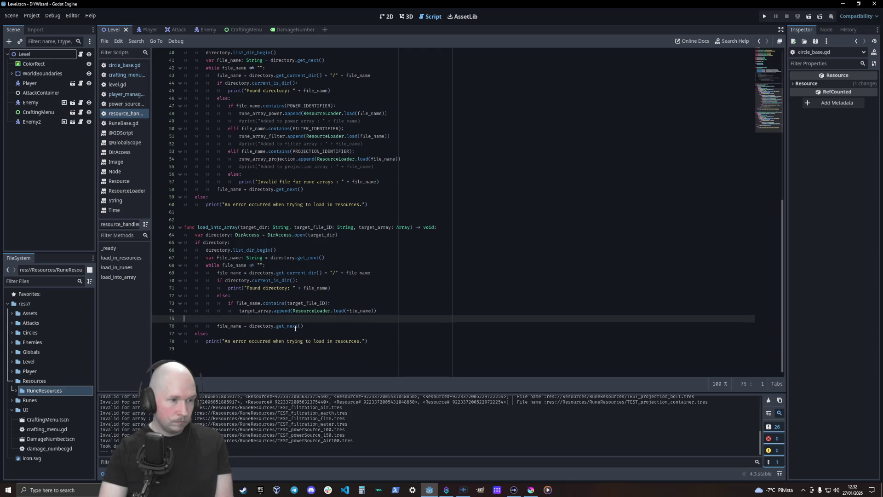
key("BackSpace")
key("Down")
key("Down")
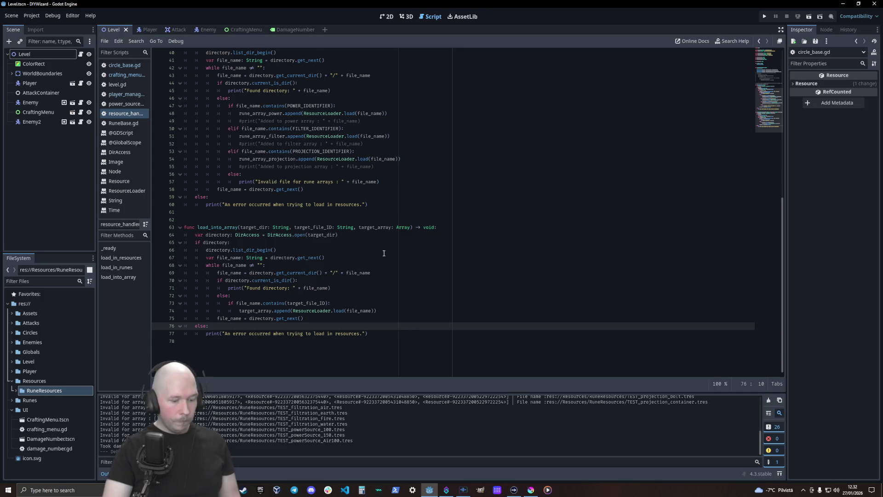
key("F5")
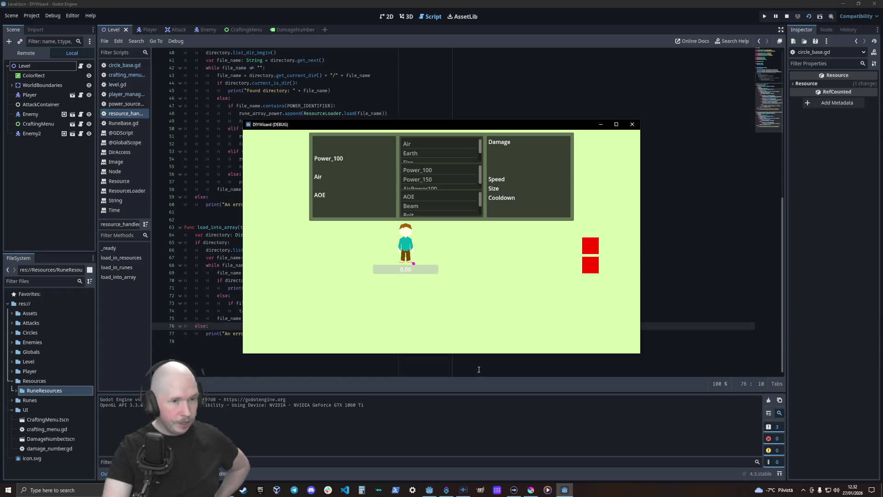
left_click(631, 124)
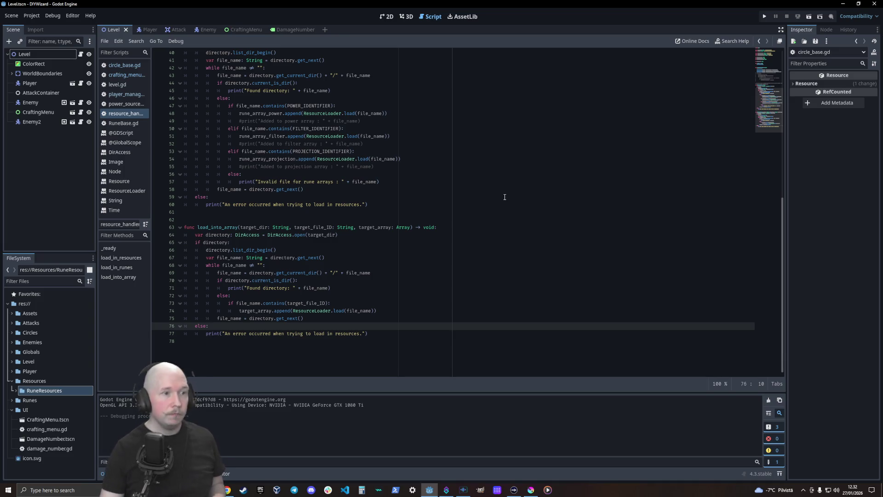
Step: Review the load_into_array calls and commented loop, then select the whole load_in_runes function
scroll(252, 252, "up", 10)
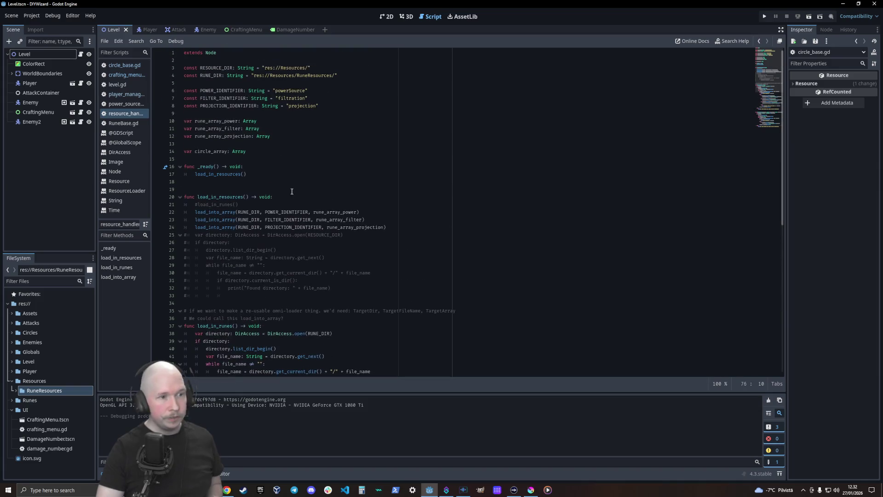
double_click(285, 212)
mouse_move(285, 212)
left_mouse_down()
mouse_move(294, 227)
mouse_move(239, 204)
left_mouse_up()
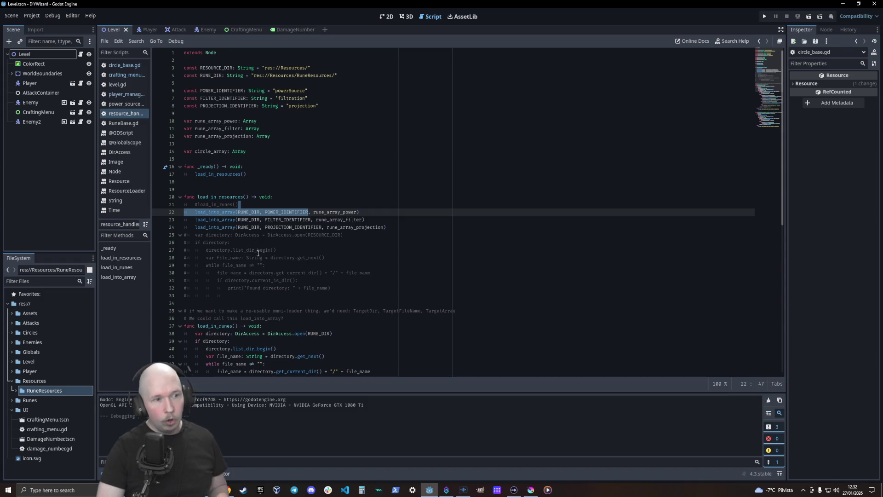
left_click(278, 182)
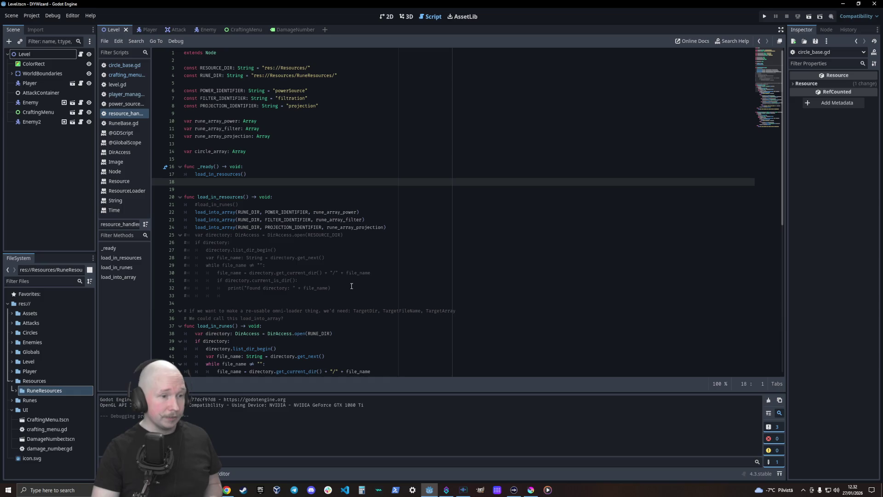
left_click_drag(348, 289, 152, 248)
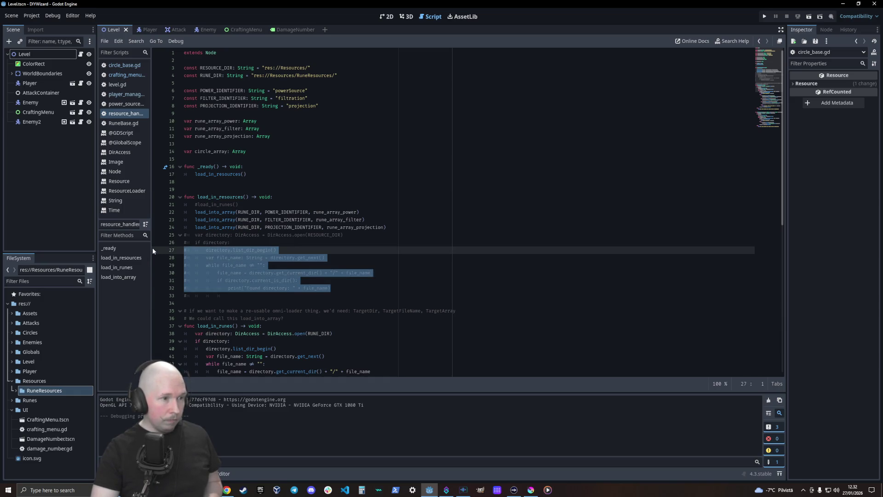
left_click(280, 249)
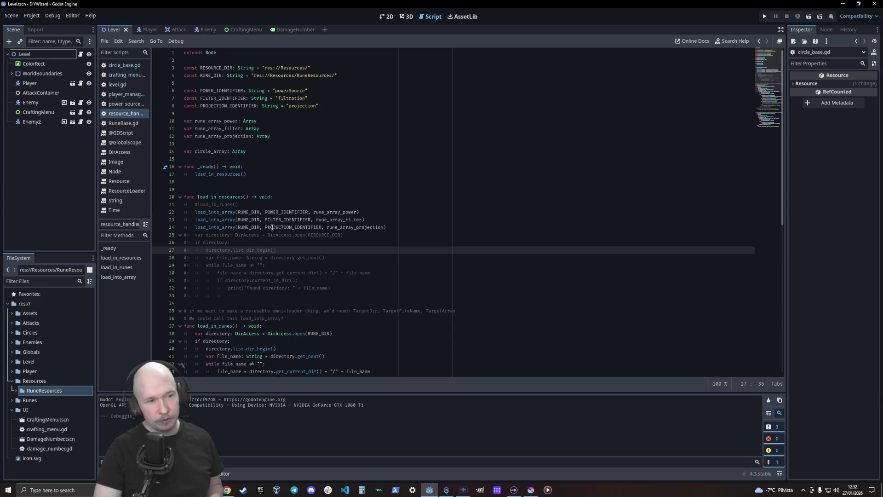
scroll(232, 225, "down", 5)
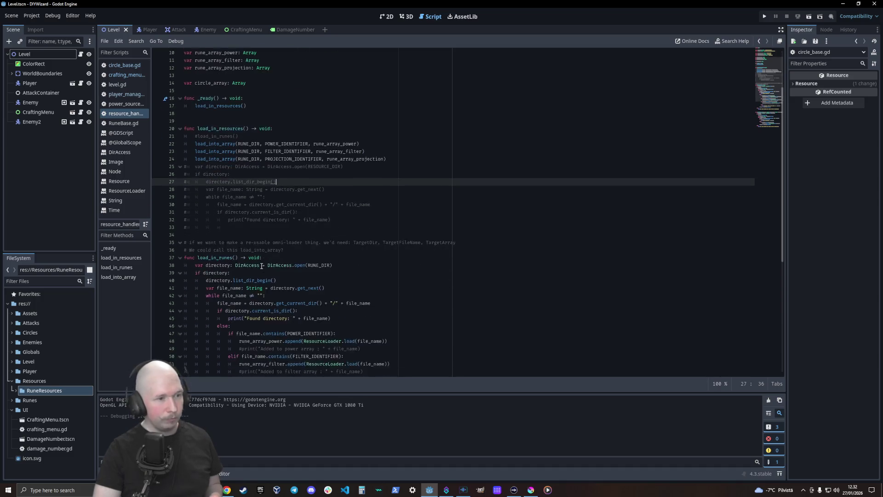
mouse_move(390, 299)
left_mouse_down()
mouse_move(145, 142)
mouse_move(147, 104)
left_mouse_up()
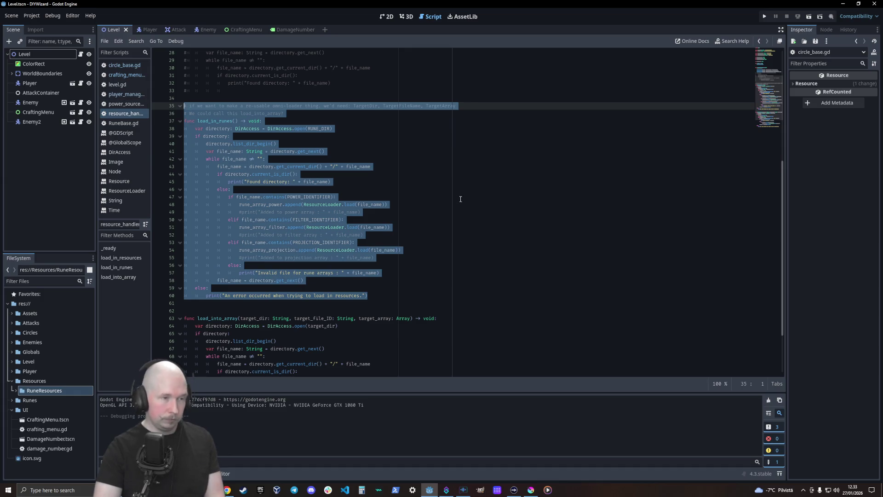
Step: Delete the selected load_in_runes function and its leftover blank line, then save
key("BackSpace")
left_click(218, 117)
key("BackSpace")
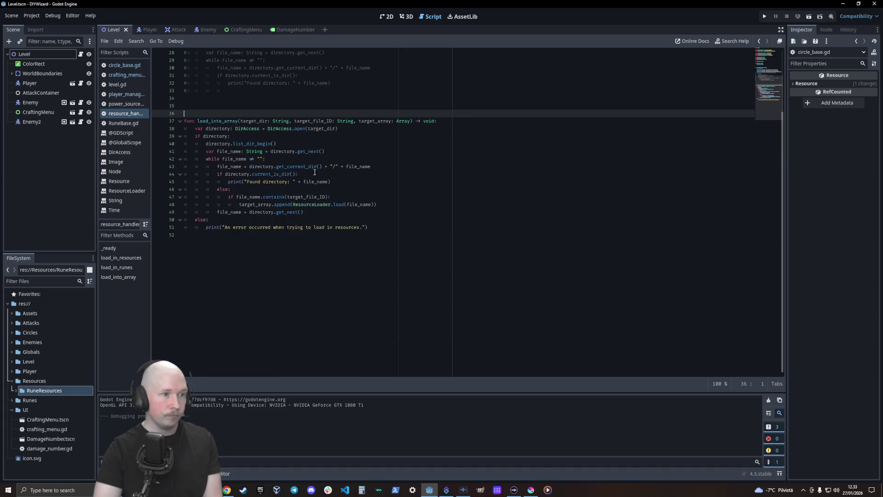
scroll(309, 268, "up", 9)
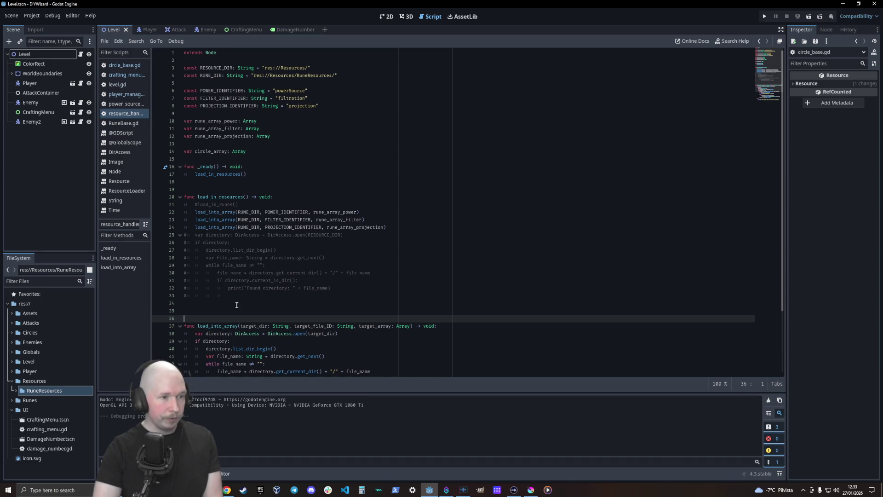
key("ctrl+s")
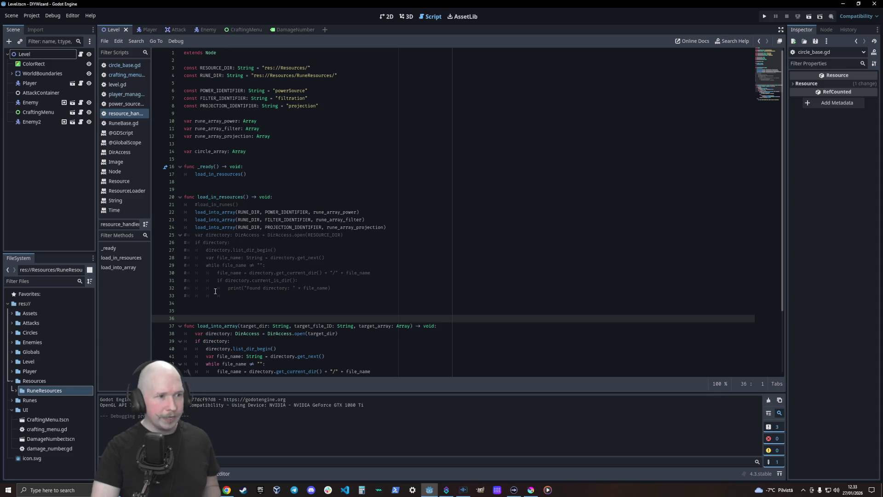
Step: Delete the commented directory-scanning block on lines 25–33 and the #load_in_runes() line
left_click_drag(234, 299, 234, 227)
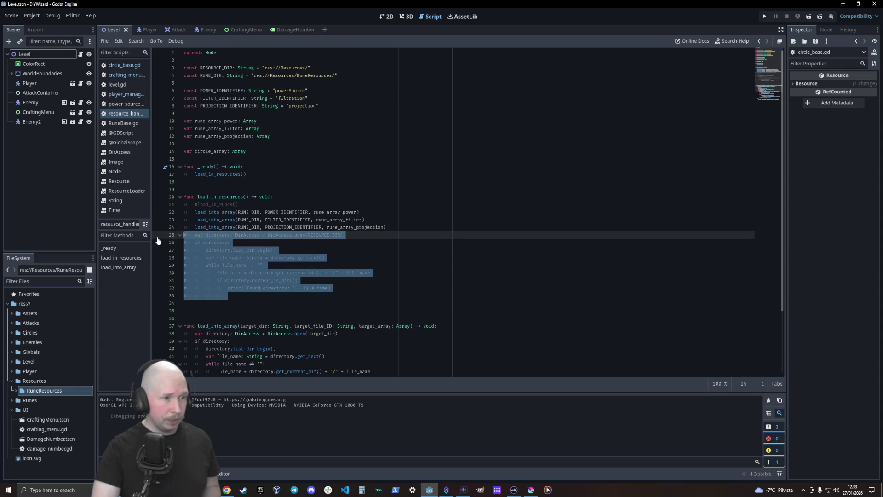
key("Delete")
triple_click(230, 204)
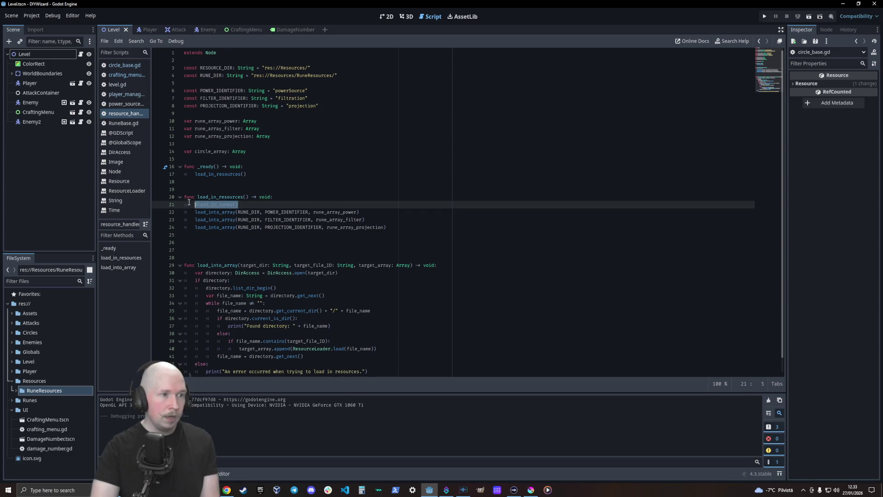
key("Delete")
key("Delete")
left_click(406, 218)
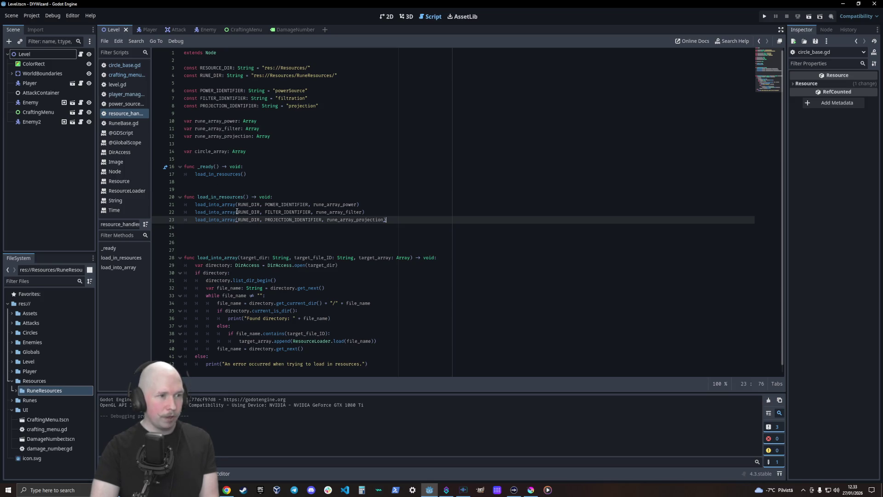
left_click(211, 228)
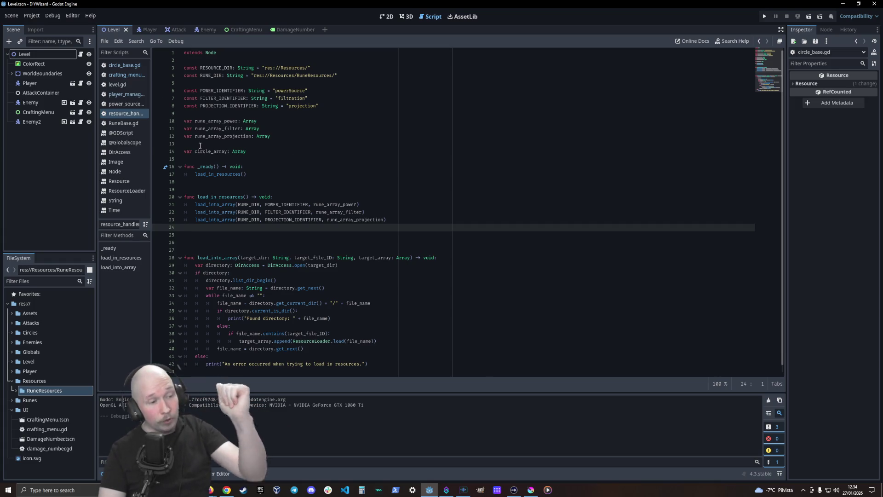
Step: Create a CircleResources folder inside Resources, correcting the mistyped capital I in the name
left_click(27, 381)
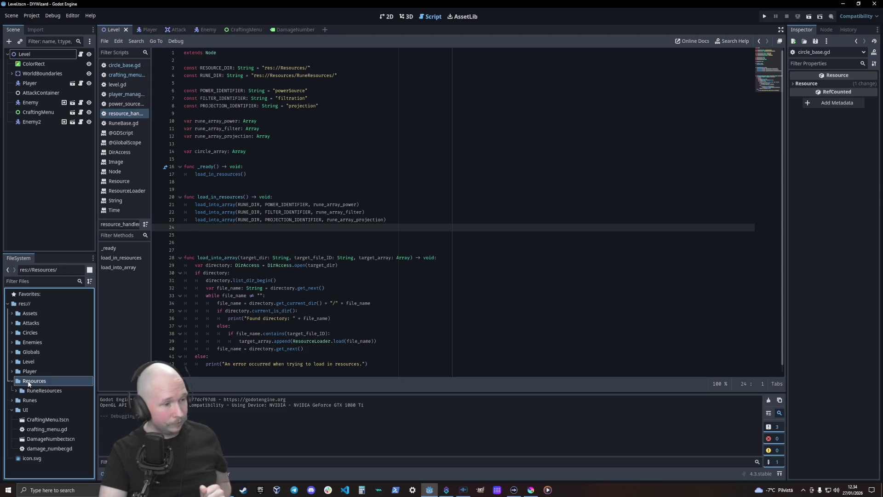
right_click(28, 381)
mouse_move(79, 338)
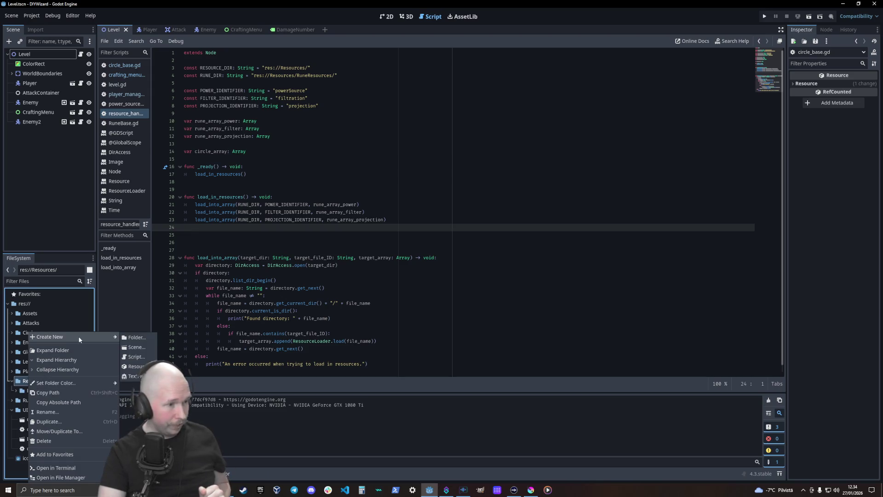
left_click(135, 337)
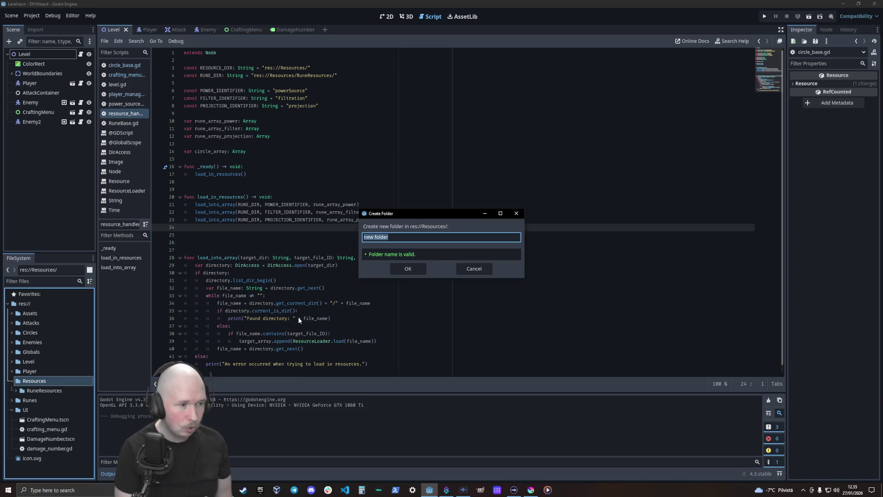
type("CIr")
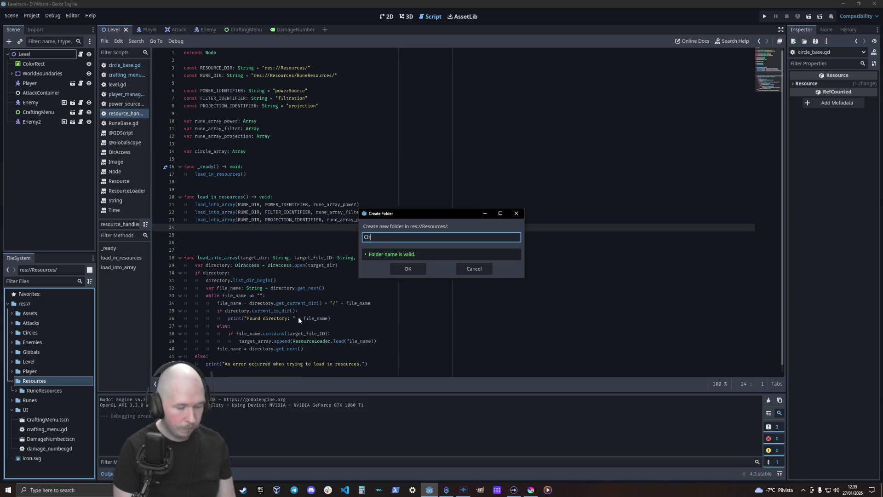
type("cleResources")
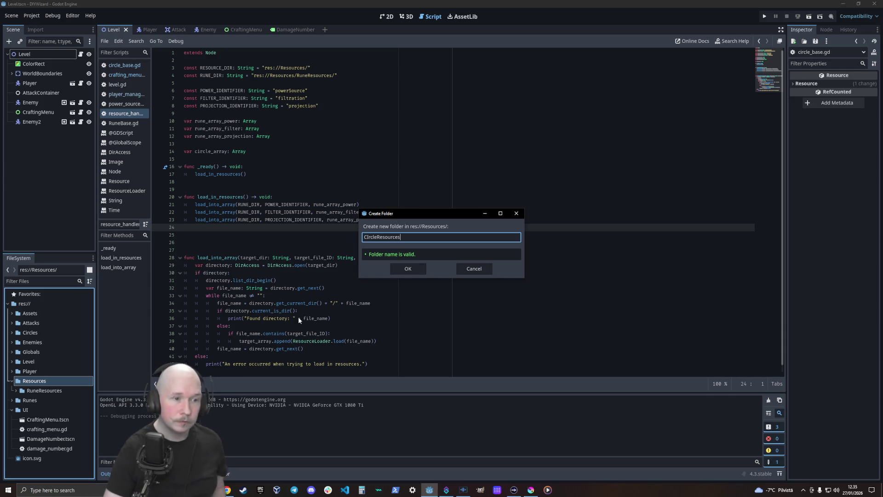
key("Right")
key("Delete")
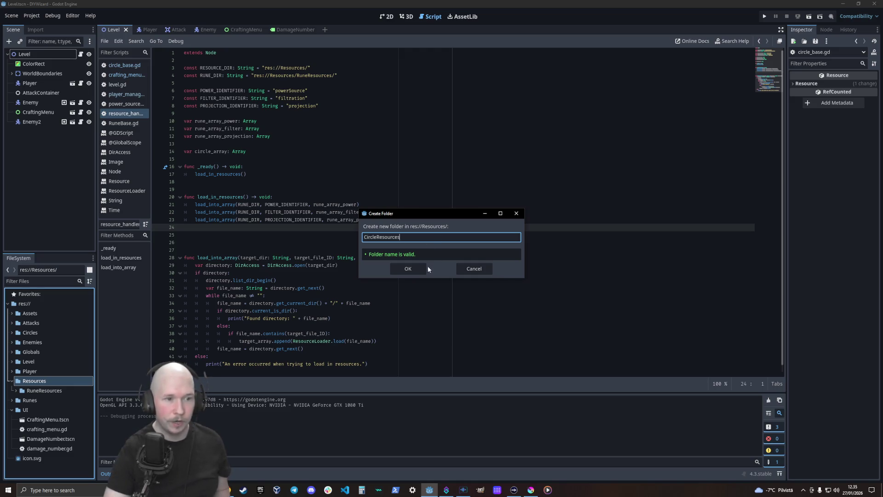
left_click(408, 268)
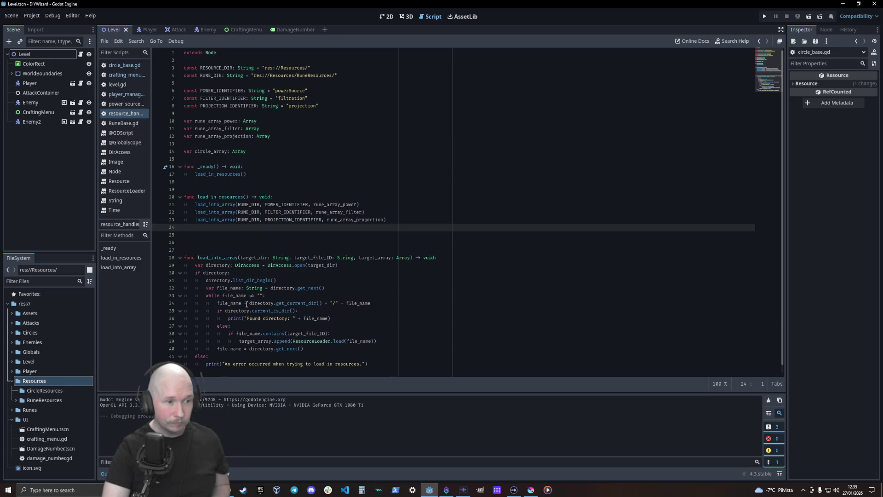
Step: Look over the file-path and print lines in load_into_array, then switch to circle_base.gd
left_click_drag(354, 303, 277, 306)
left_click(343, 315)
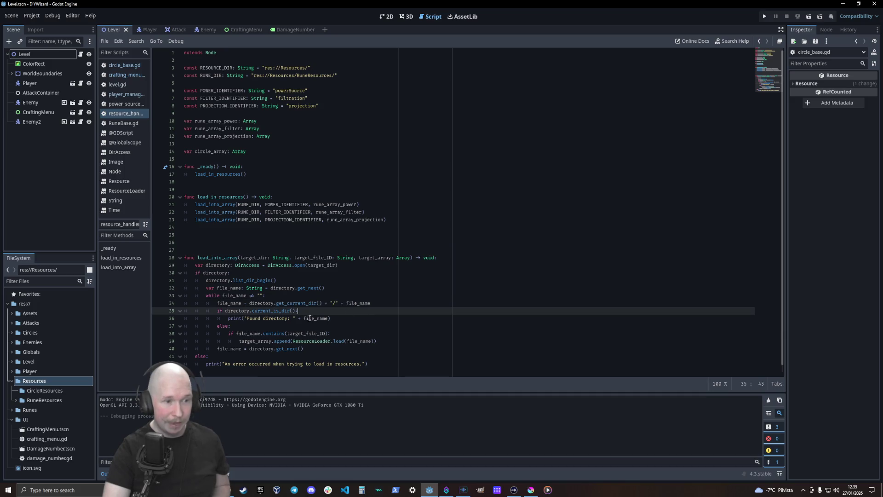
double_click(318, 318)
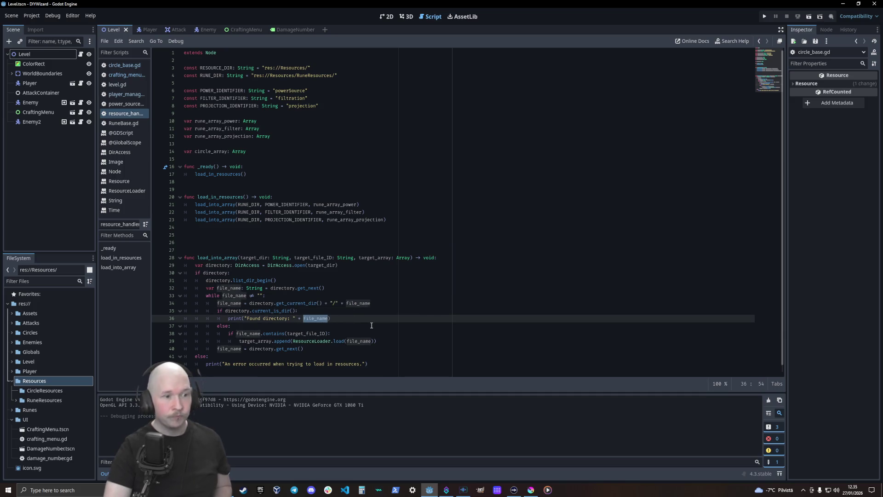
left_click(288, 324)
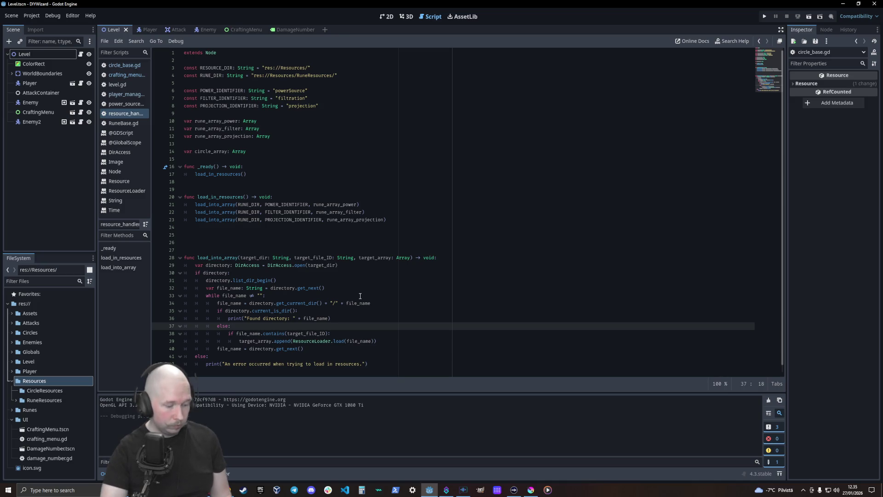
left_click(361, 183)
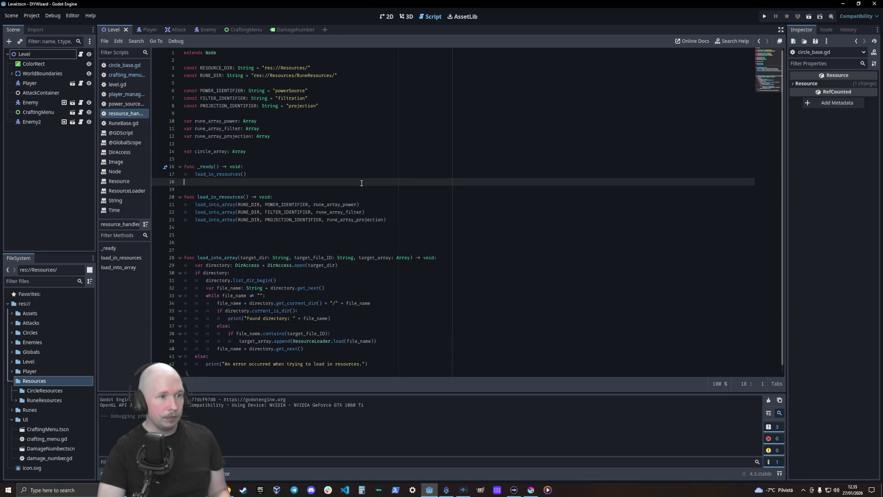
scroll(297, 247, "down", 1)
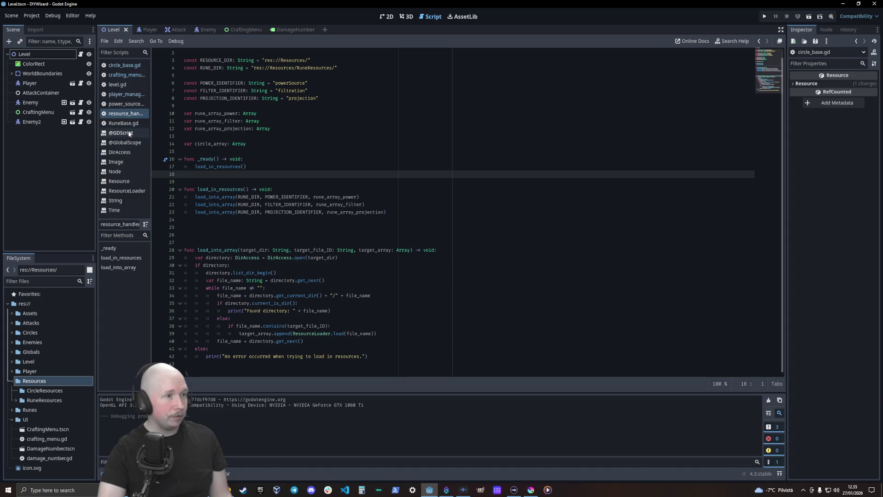
left_click(126, 66)
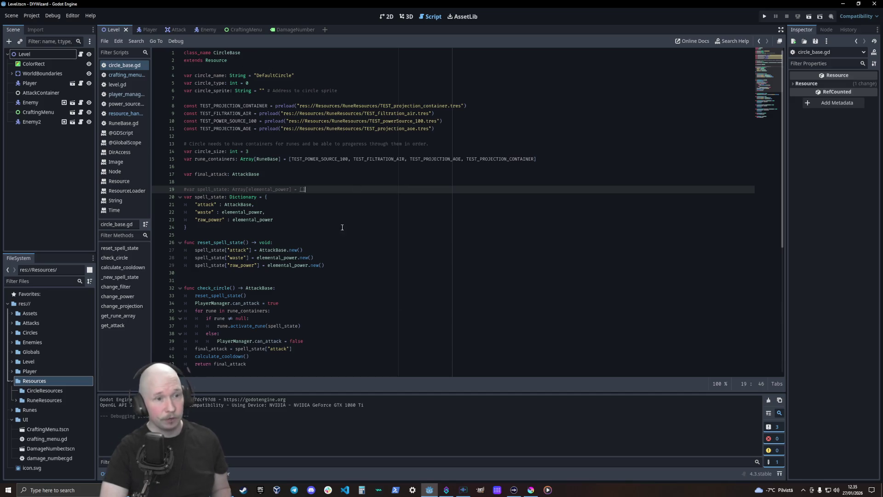
scroll(342, 227, "down", 5)
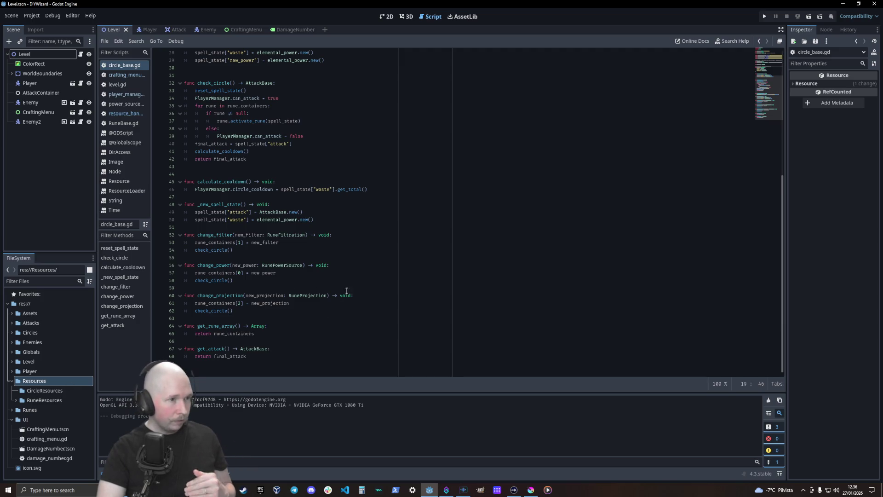
scroll(323, 333, "up", 9)
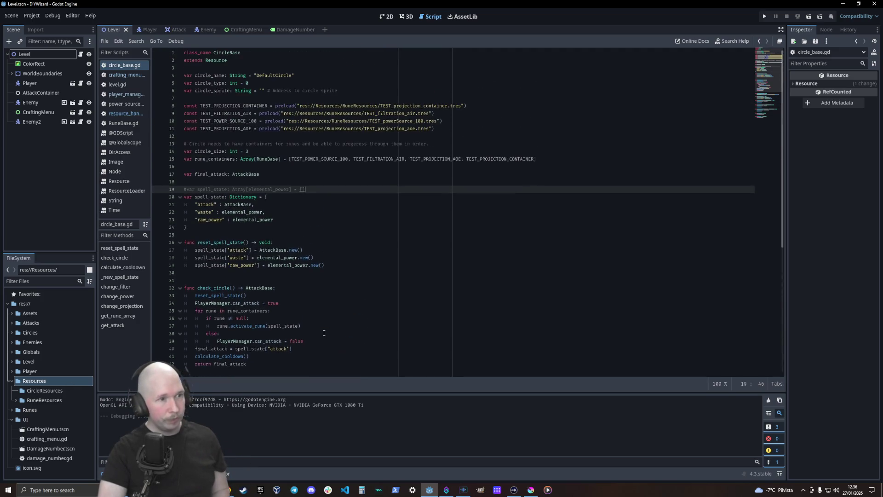
scroll(300, 323, "down", 1)
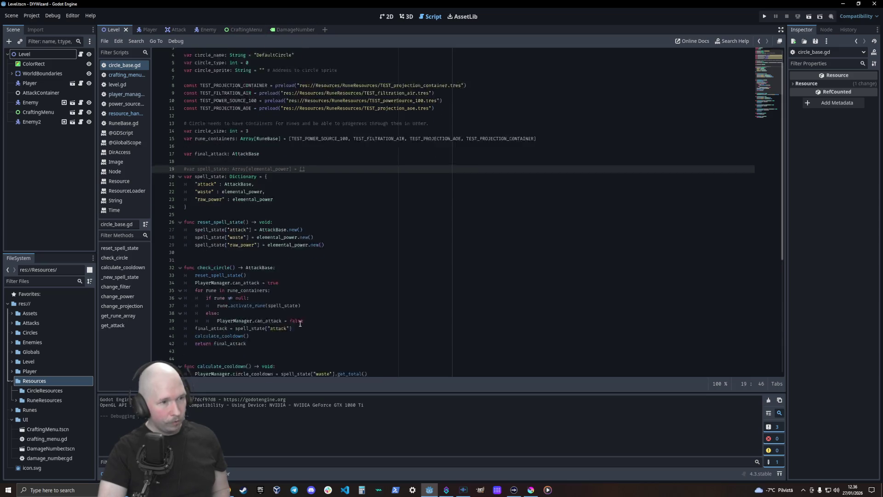
scroll(300, 323, "down", 8)
scroll(303, 317, "up", 9)
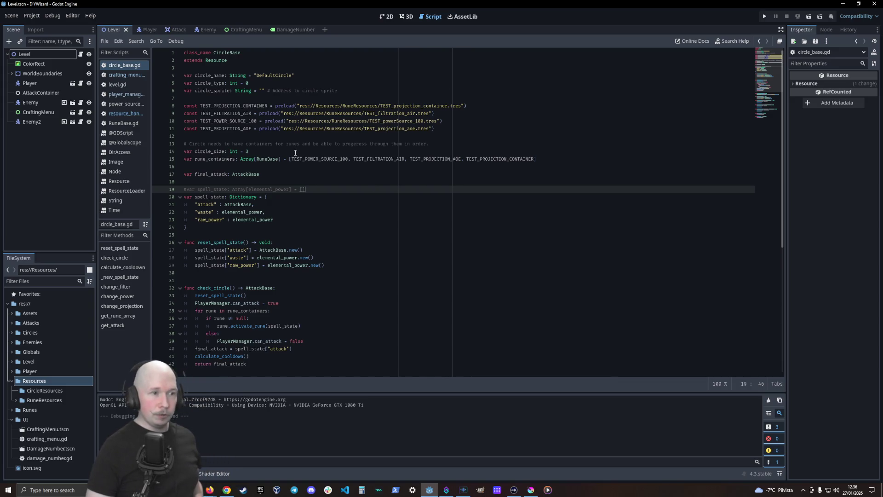
double_click(268, 158)
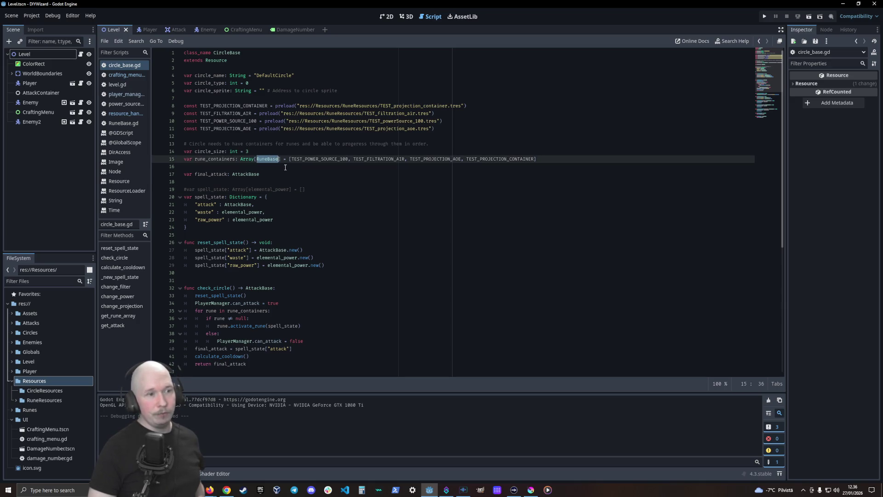
left_click(253, 161)
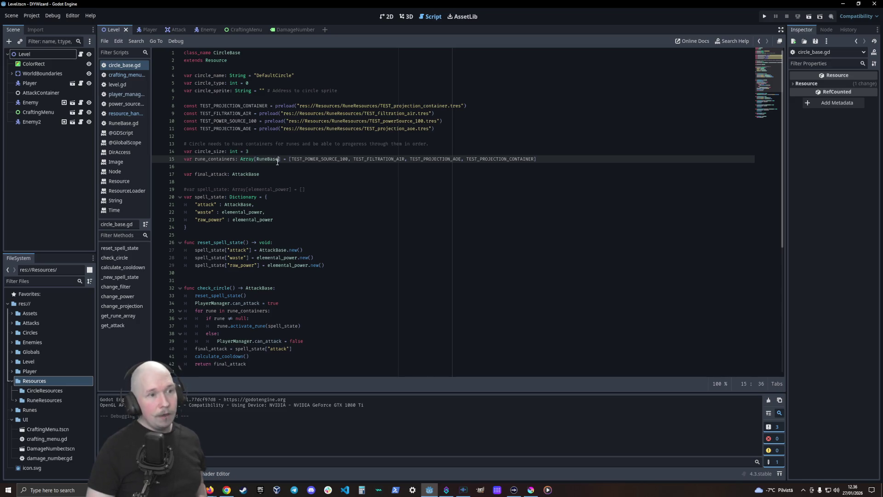
double_click(271, 160)
key("Down")
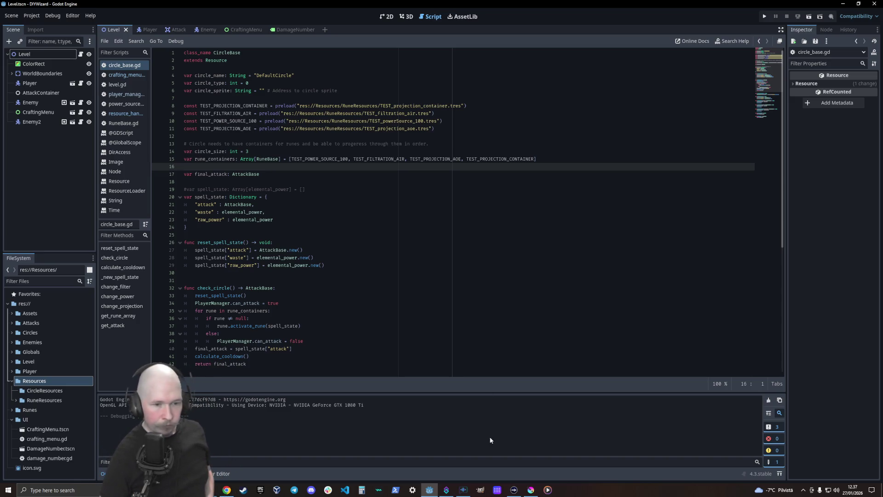
Step: In Krita, add Paint Layer 22 at the top of the stack and hide Paint Layer 21
left_click(529, 487)
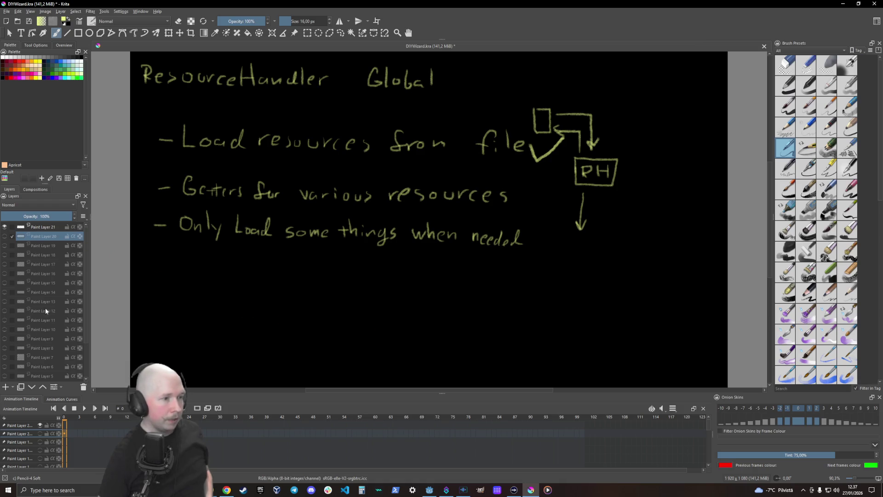
left_click(5, 387)
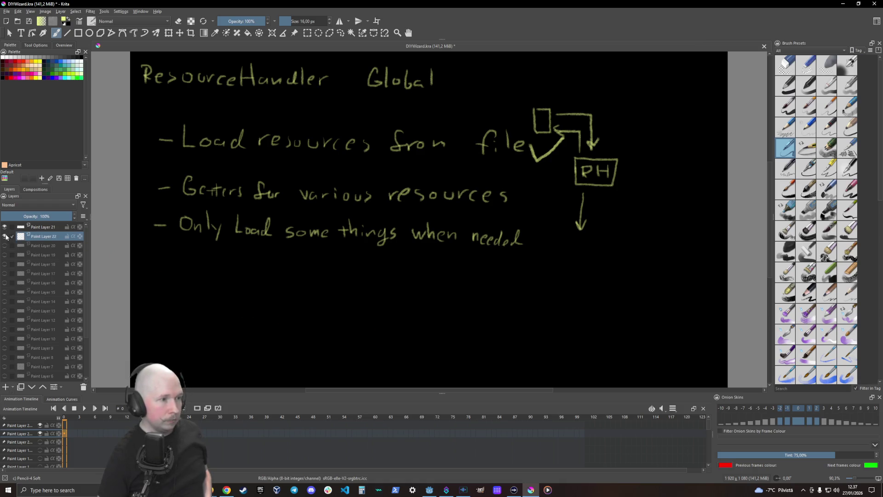
mouse_move(41, 233)
left_mouse_down()
mouse_move(40, 222)
mouse_move(38, 233)
left_mouse_up()
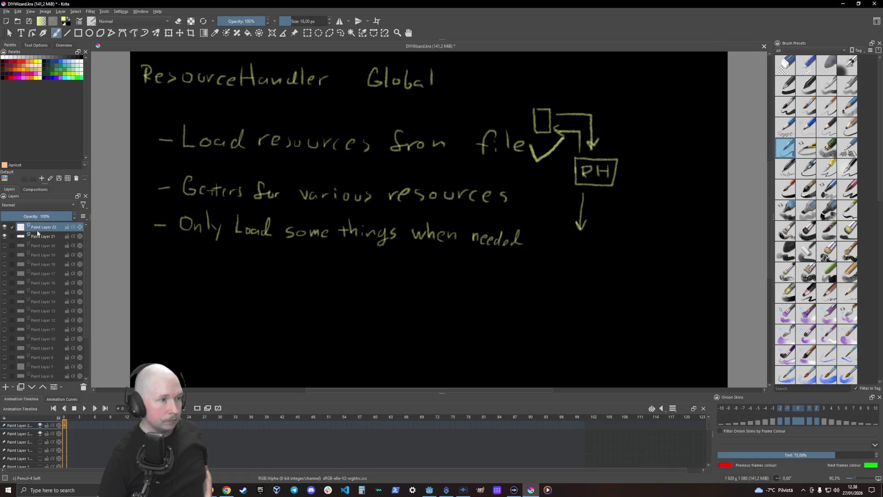
left_click(5, 237)
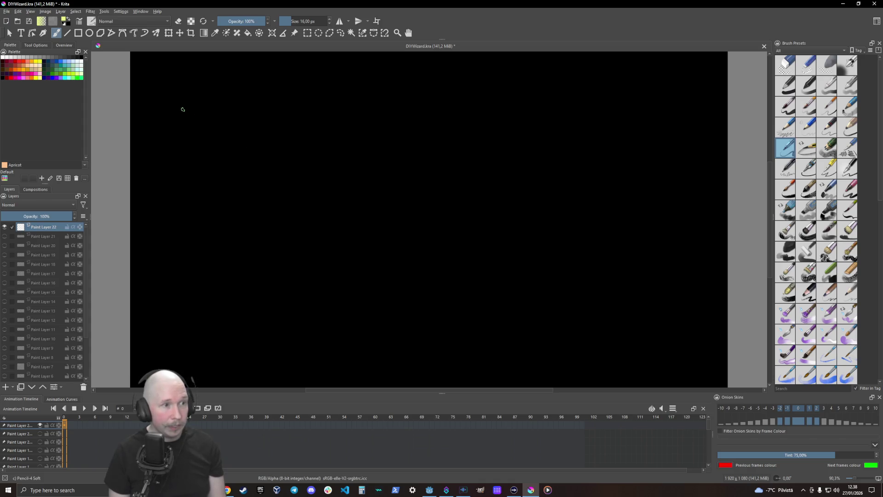
Step: Draw a ring with small loops, then a ring of five nodes crossed by star lines
left_click_drag(197, 109, 198, 109)
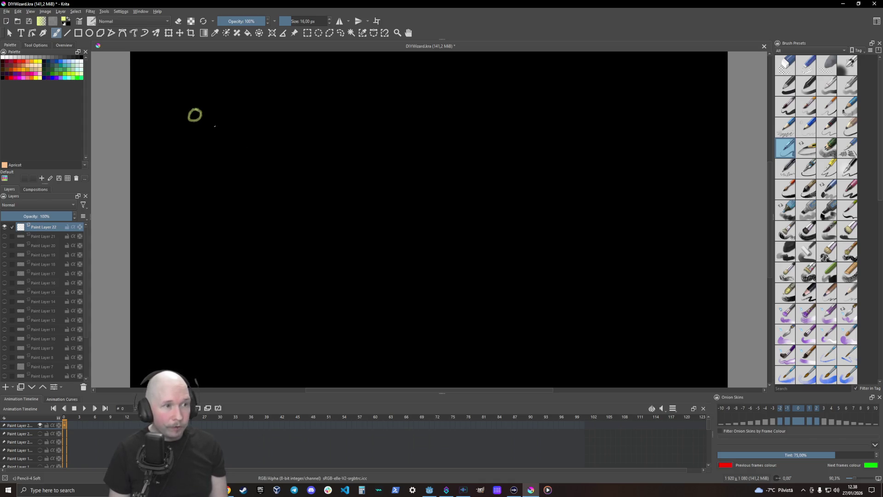
mouse_move(219, 147)
left_mouse_down()
mouse_move(221, 158)
mouse_move(187, 148)
mouse_move(221, 139)
mouse_move(183, 172)
mouse_move(189, 118)
left_mouse_up()
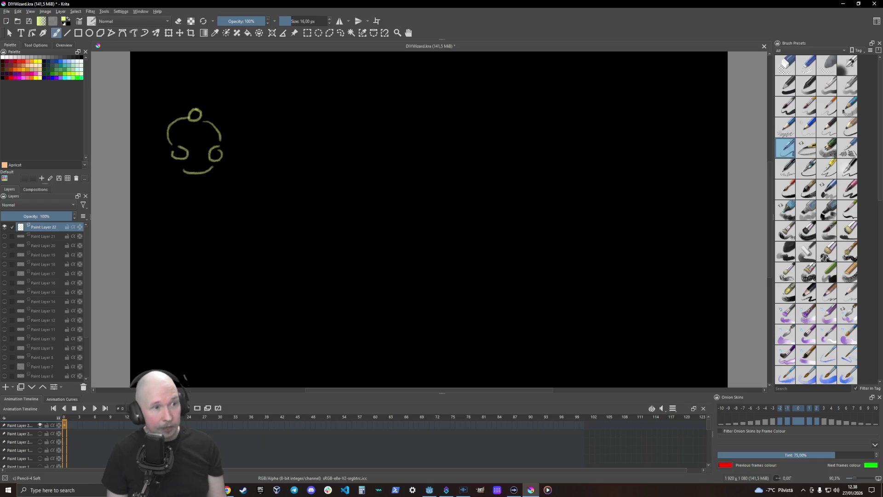
left_click_drag(290, 119, 294, 113)
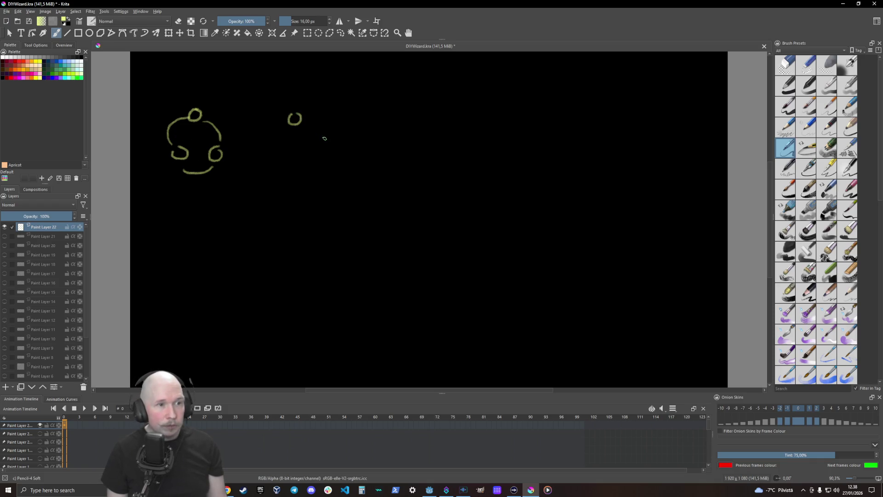
mouse_move(328, 136)
left_mouse_down()
mouse_move(325, 147)
mouse_move(329, 136)
left_mouse_up()
mouse_move(318, 177)
left_mouse_down()
mouse_move(275, 185)
mouse_move(278, 175)
left_mouse_up()
mouse_move(271, 140)
left_mouse_down()
mouse_move(264, 150)
mouse_move(289, 123)
mouse_move(320, 131)
mouse_move(330, 171)
mouse_move(290, 188)
mouse_move(267, 157)
left_mouse_up()
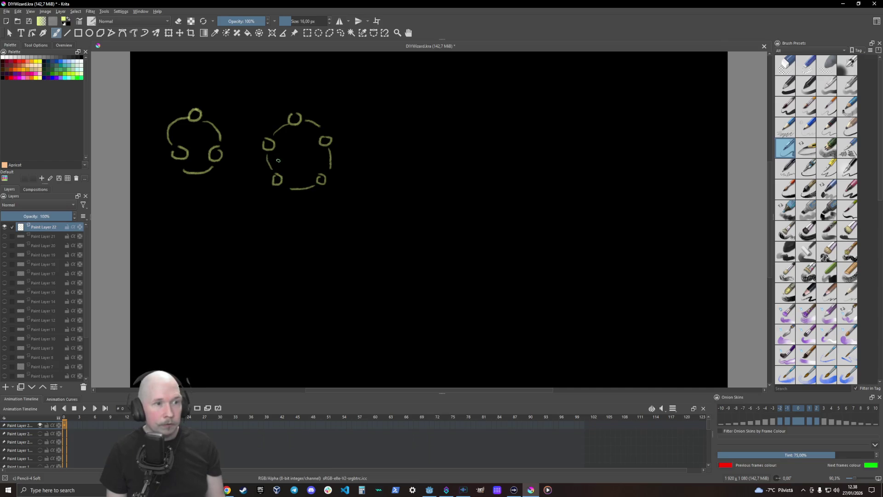
left_click_drag(297, 130, 317, 175)
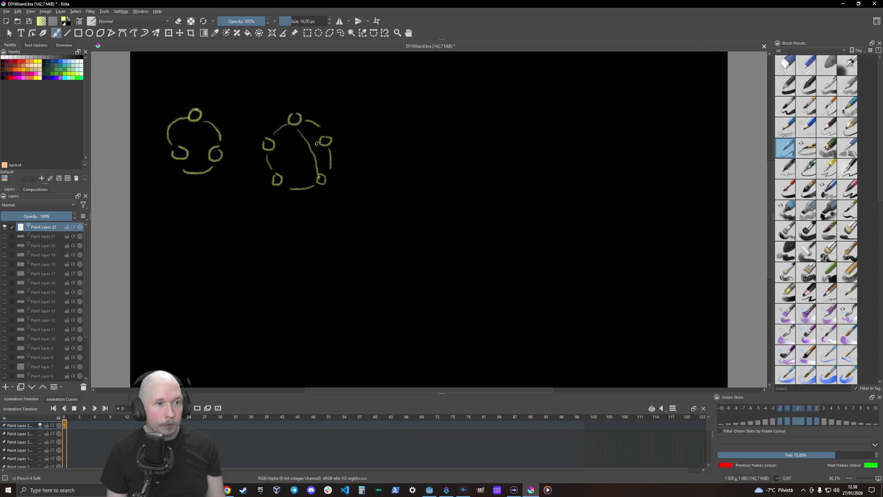
mouse_move(317, 144)
left_mouse_down()
mouse_move(277, 175)
mouse_move(278, 156)
mouse_move(318, 178)
left_mouse_up()
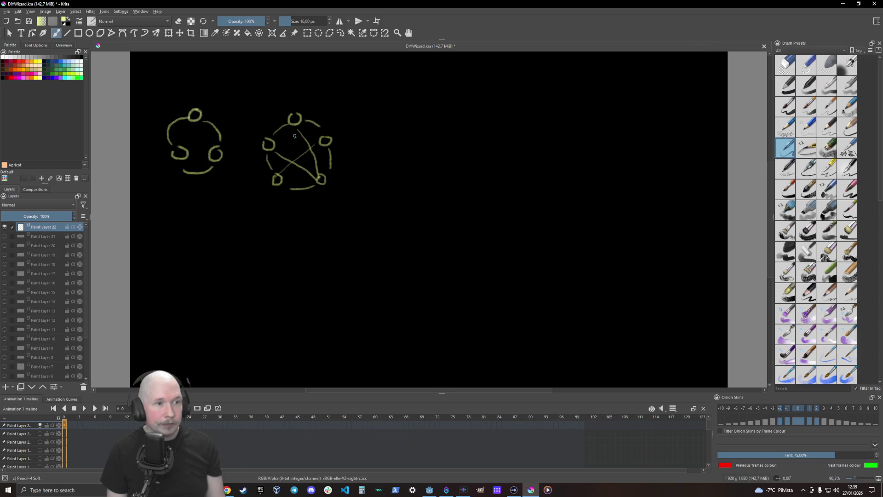
left_click_drag(292, 134, 276, 173)
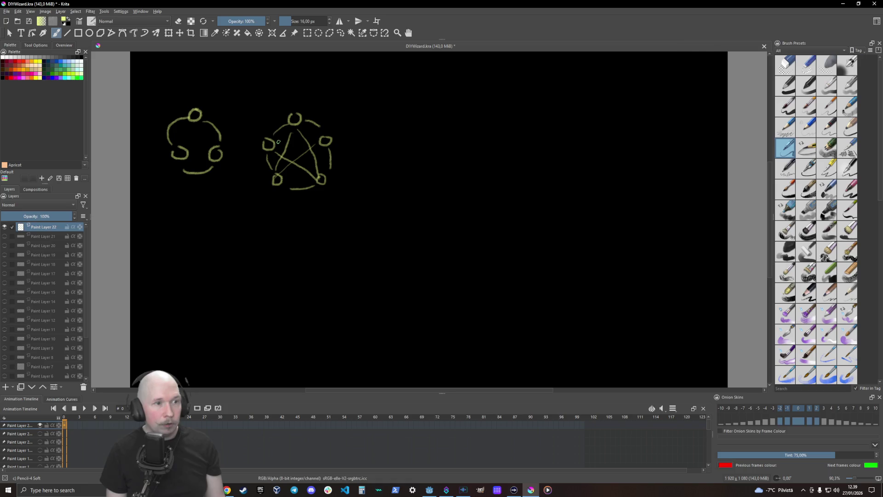
left_click_drag(279, 143, 321, 140)
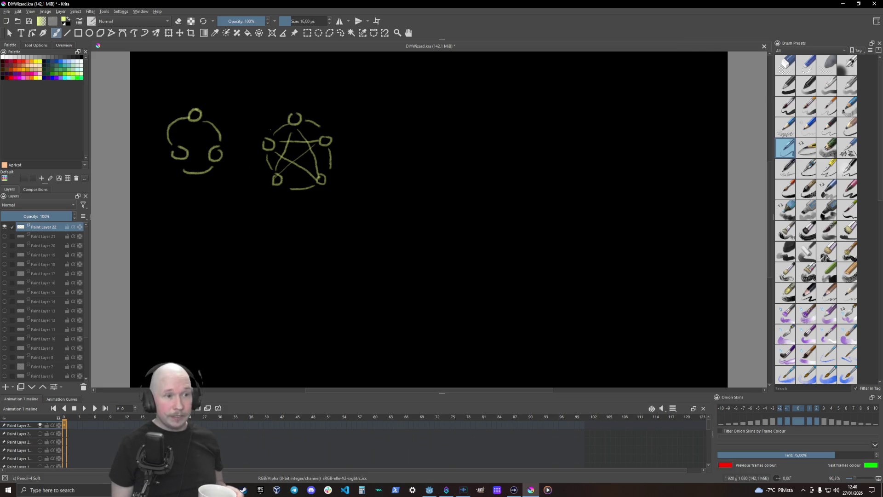
Step: Close the ring between the top and right nodes of the star circle
left_click_drag(317, 120, 305, 121)
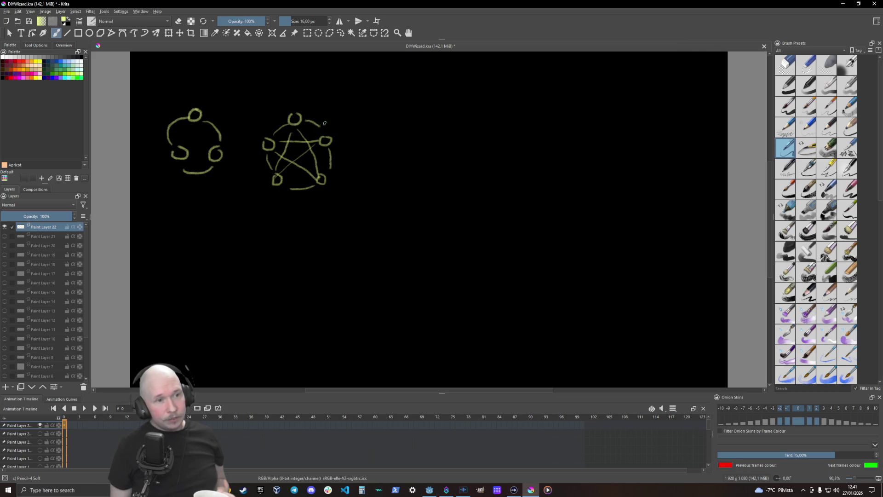
Step: Add flow arrowheads around the five-node circle's ring and along its star lines
mouse_move(320, 116)
left_mouse_down()
mouse_move(321, 128)
mouse_move(310, 129)
left_mouse_up()
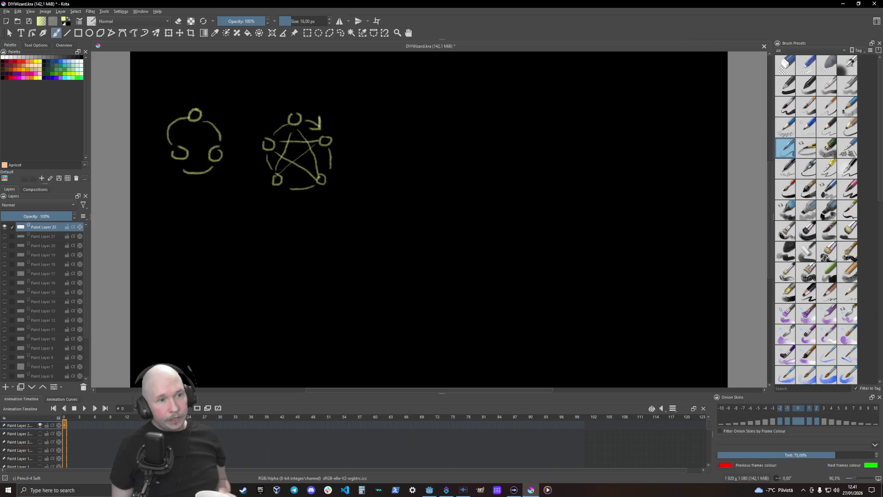
left_click_drag(332, 158, 335, 151)
left_click_drag(299, 186, 301, 197)
mouse_move(264, 160)
left_mouse_down()
mouse_move(259, 168)
mouse_move(274, 165)
left_mouse_up()
left_click_drag(281, 126, 269, 129)
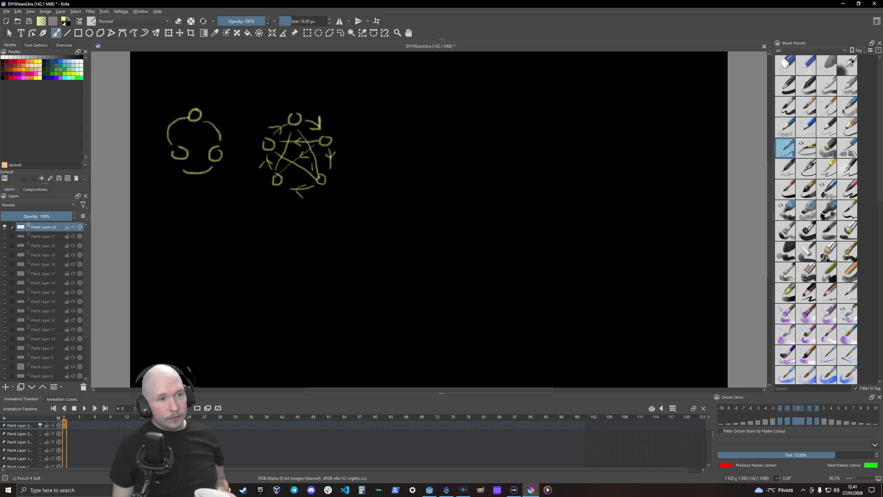
left_click_drag(312, 168, 313, 163)
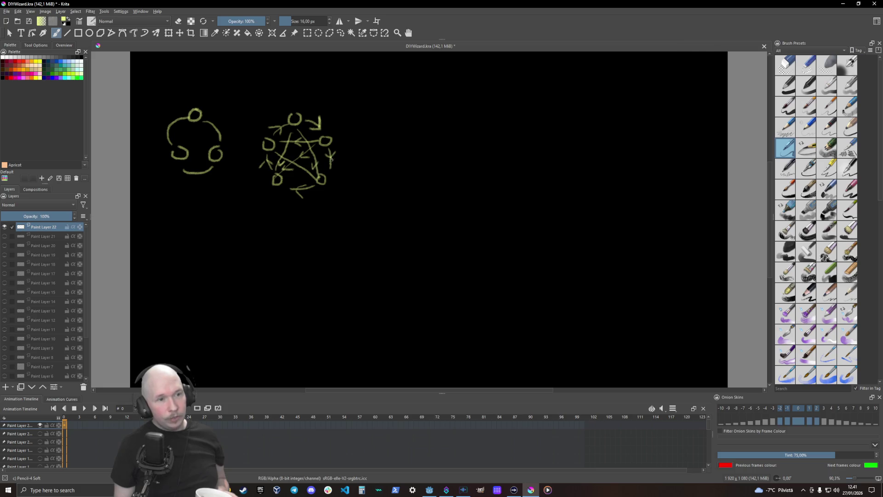
left_click_drag(298, 168, 306, 169)
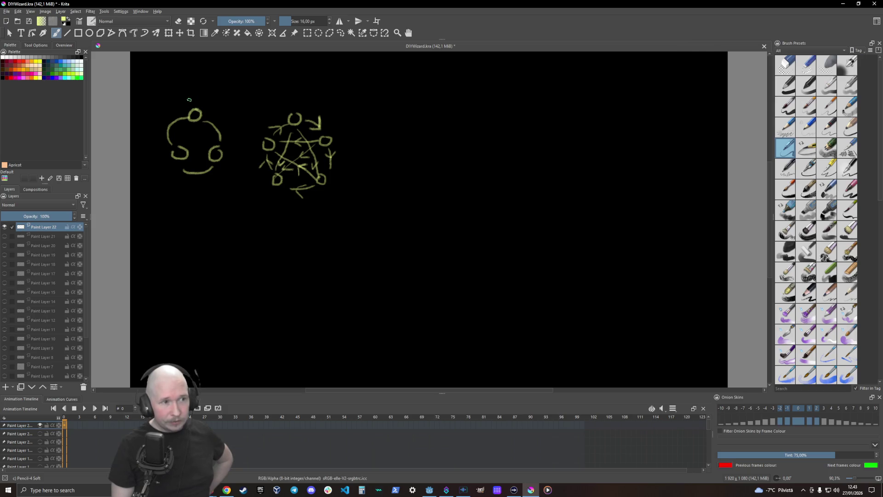
Step: Draw an inflow arrow and a looping curve around the left figure, then letter the label above it
mouse_move(191, 98)
left_mouse_down()
mouse_move(196, 107)
mouse_move(205, 88)
left_mouse_up()
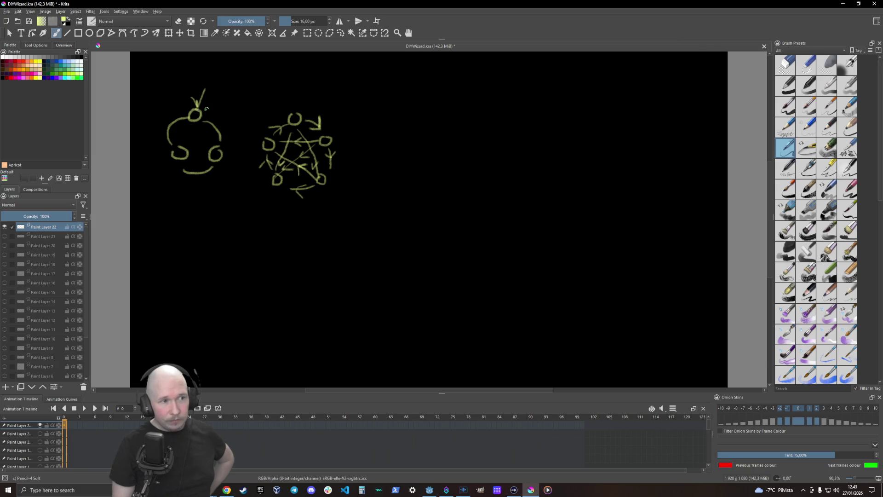
mouse_move(209, 106)
left_mouse_down()
mouse_move(233, 138)
mouse_move(226, 168)
mouse_move(191, 193)
mouse_move(167, 162)
mouse_move(150, 108)
mouse_move(183, 100)
left_mouse_up()
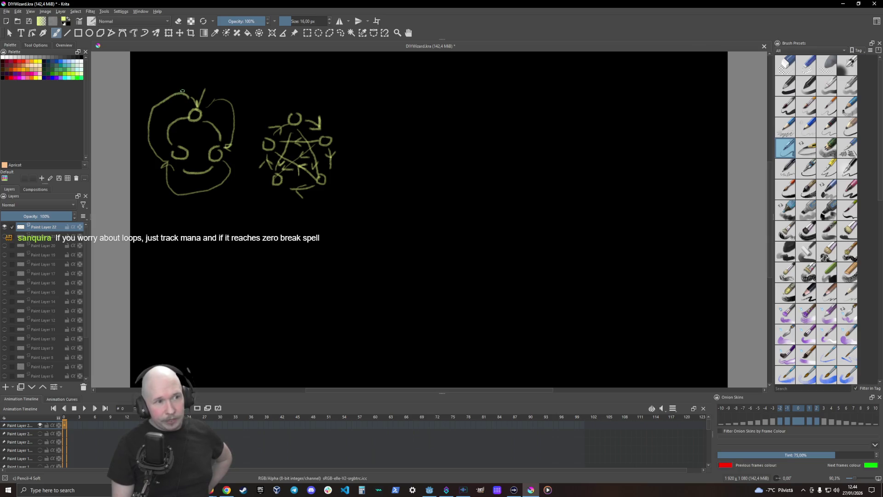
mouse_move(150, 70)
left_mouse_down()
mouse_move(178, 81)
mouse_move(196, 72)
left_mouse_up()
left_click(188, 78)
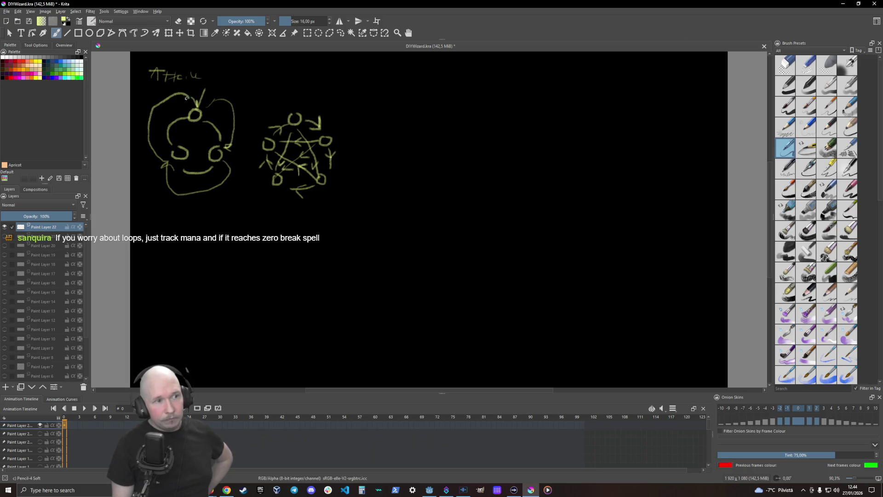
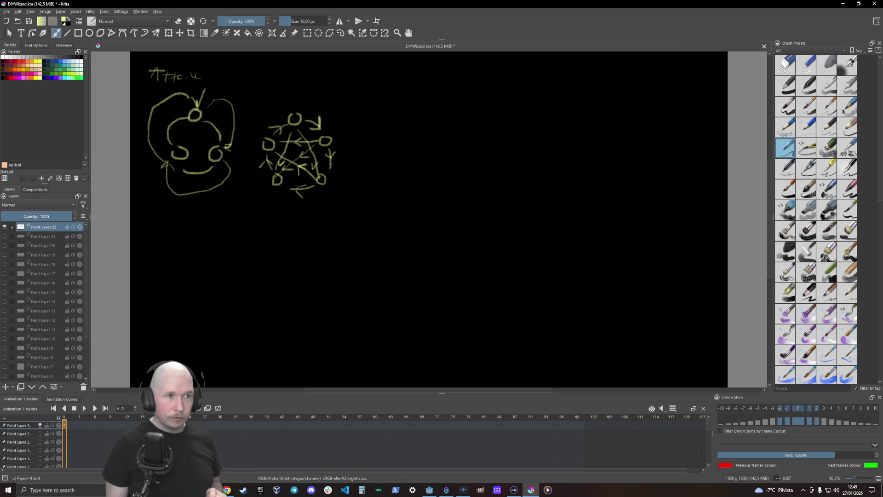
Step: Undo the stray V mark beside the attack sketches and begin writing '-Ra' near the top middle
mouse_move(353, 74)
left_mouse_down()
mouse_move(357, 83)
mouse_move(361, 73)
left_mouse_up()
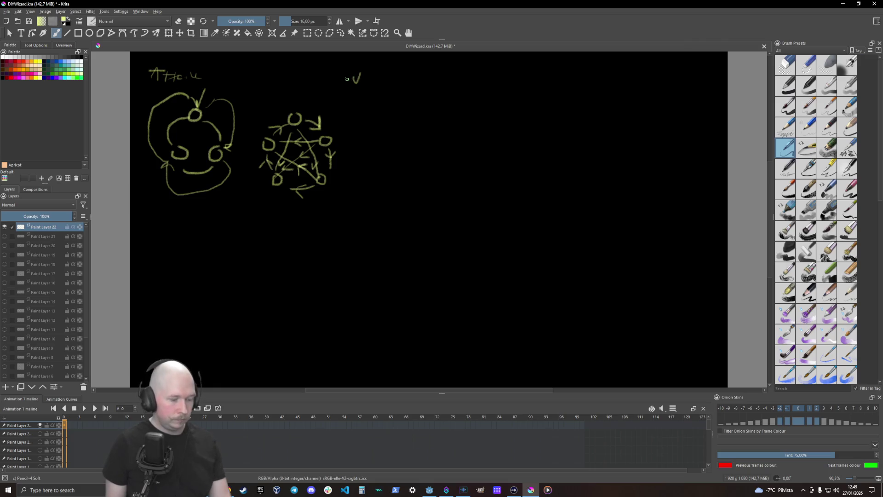
key("ctrl+z")
left_click_drag(362, 84, 452, 85)
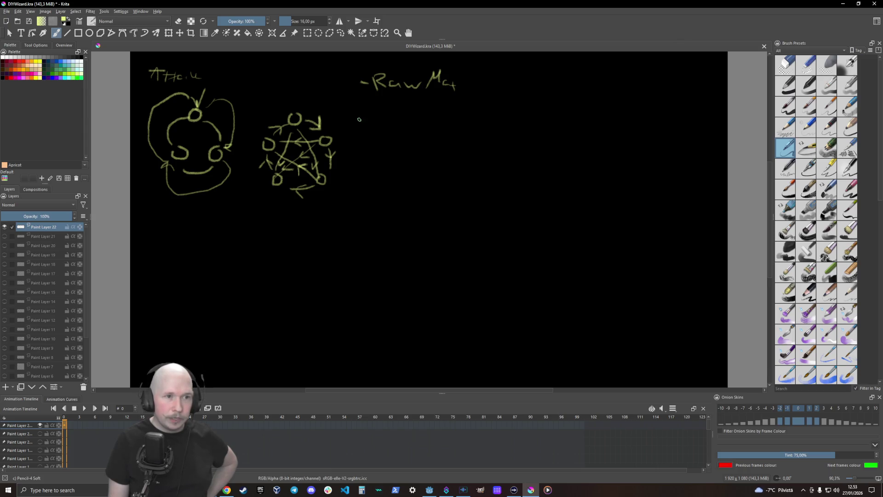
Step: Handwrite '-Link' below the Raw note, with sub-items '- a – b' and '- open'
left_click_drag(362, 127, 412, 141)
mouse_move(421, 124)
left_mouse_down()
mouse_move(420, 137)
mouse_move(431, 145)
left_mouse_up()
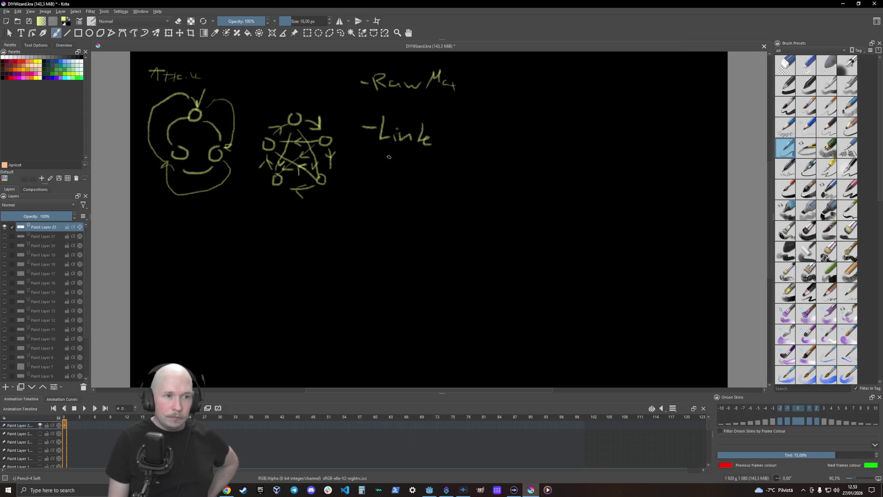
mouse_move(397, 156)
left_mouse_down()
mouse_move(432, 167)
mouse_move(378, 161)
mouse_move(380, 180)
mouse_move(440, 188)
left_mouse_up()
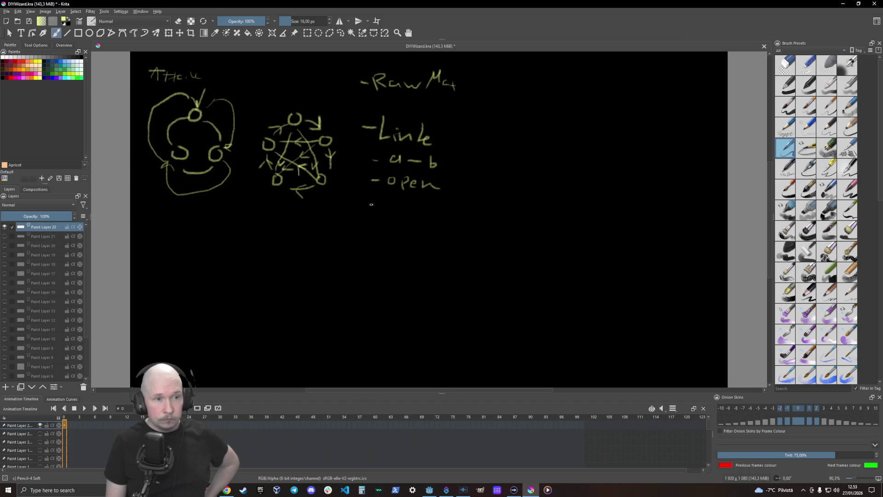
Step: Add 'State?' with 'health etc.' and then 'in/out' to the Link list
left_click_drag(371, 204, 385, 210)
mouse_move(392, 206)
left_mouse_down()
mouse_move(441, 217)
mouse_move(396, 223)
mouse_move(453, 233)
left_mouse_up()
left_click(439, 220)
left_click_drag(449, 229, 461, 239)
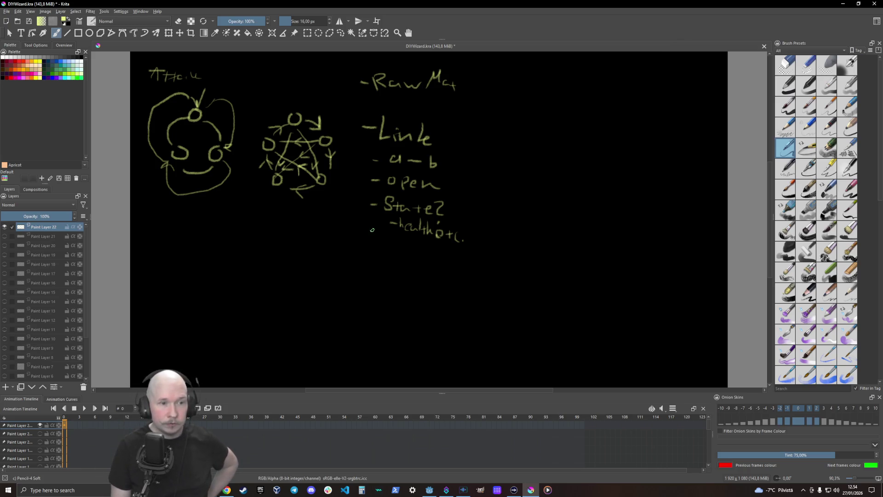
left_click_drag(370, 246, 416, 257)
left_click_drag(419, 253, 437, 263)
left_click_drag(433, 256, 441, 255)
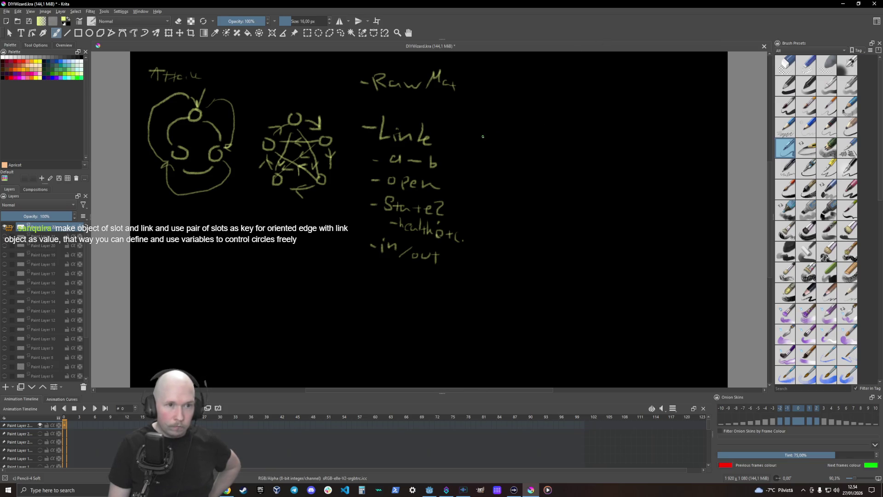
Step: Start a Node list to the right with '-Content' and '-list of links' entries
mouse_move(482, 137)
left_mouse_down()
mouse_move(504, 127)
mouse_move(509, 141)
mouse_move(525, 128)
mouse_move(533, 145)
mouse_move(503, 161)
mouse_move(559, 170)
left_mouse_up()
left_click_drag(553, 161, 565, 161)
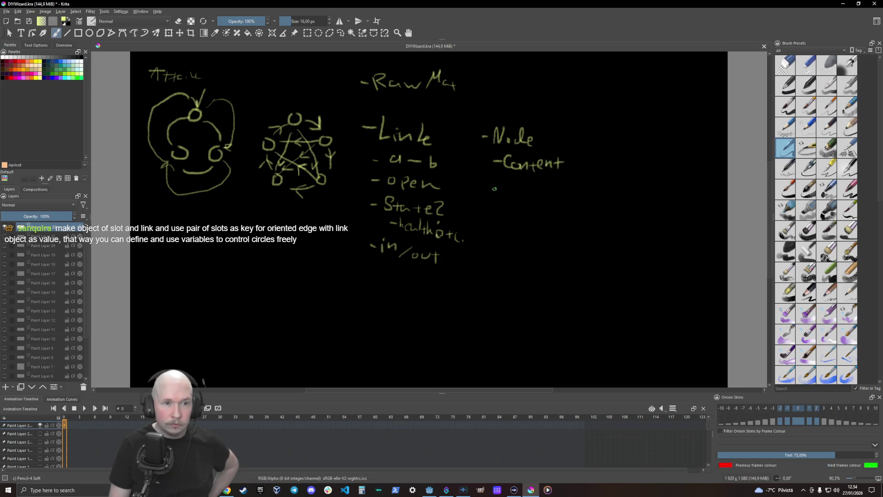
left_click_drag(491, 192, 531, 197)
left_click_drag(525, 190, 583, 199)
left_click_drag(589, 184, 593, 199)
left_click_drag(600, 192, 598, 204)
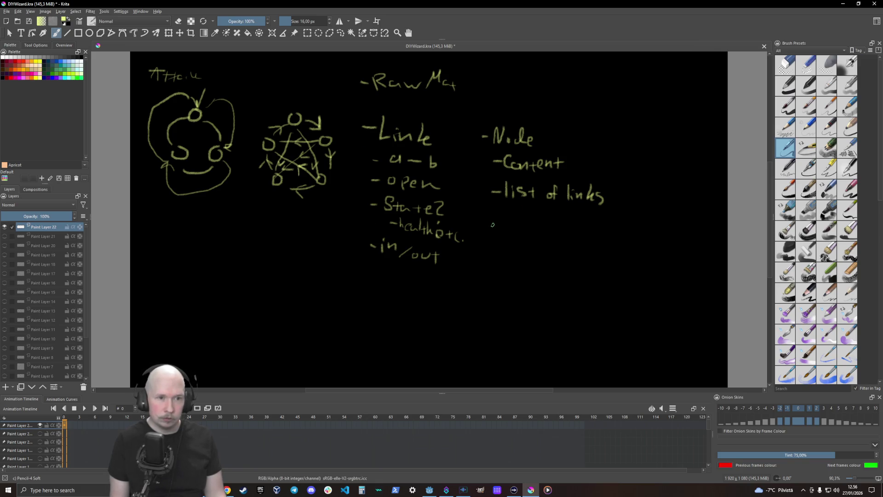
Step: Handwrite '-Type' under 'list of links' in the Node list
left_click_drag(507, 213, 518, 212)
mouse_move(514, 215)
left_mouse_down()
mouse_move(514, 233)
mouse_move(524, 232)
left_mouse_up()
mouse_move(530, 226)
left_mouse_down()
mouse_move(520, 247)
mouse_move(547, 230)
left_mouse_up()
left_click_drag(545, 233, 555, 235)
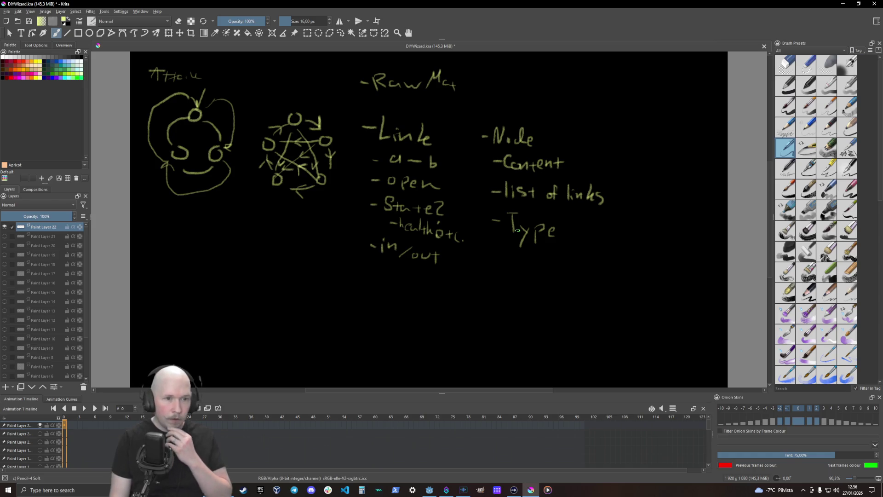
Step: Handwrite '-functions for editing links' below 'Type'
mouse_move(492, 262)
left_mouse_down()
mouse_move(513, 250)
mouse_move(524, 266)
mouse_move(538, 265)
left_mouse_up()
left_click_drag(544, 262, 550, 262)
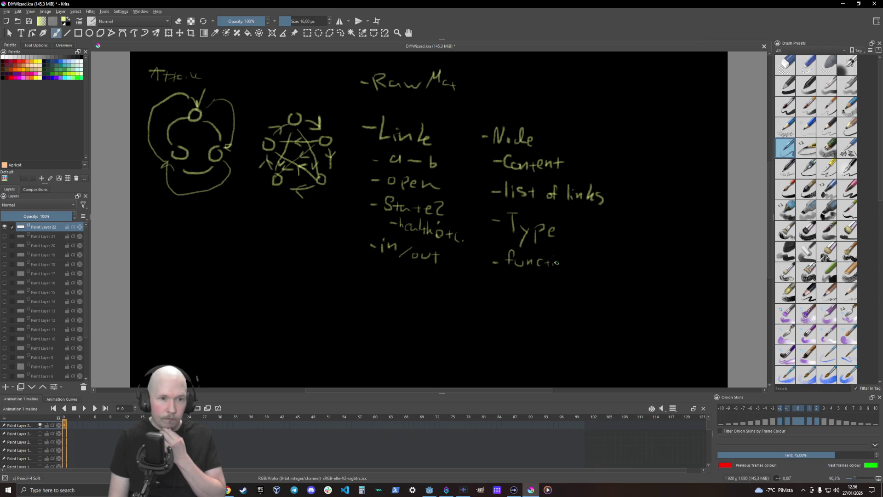
left_click_drag(555, 261, 583, 266)
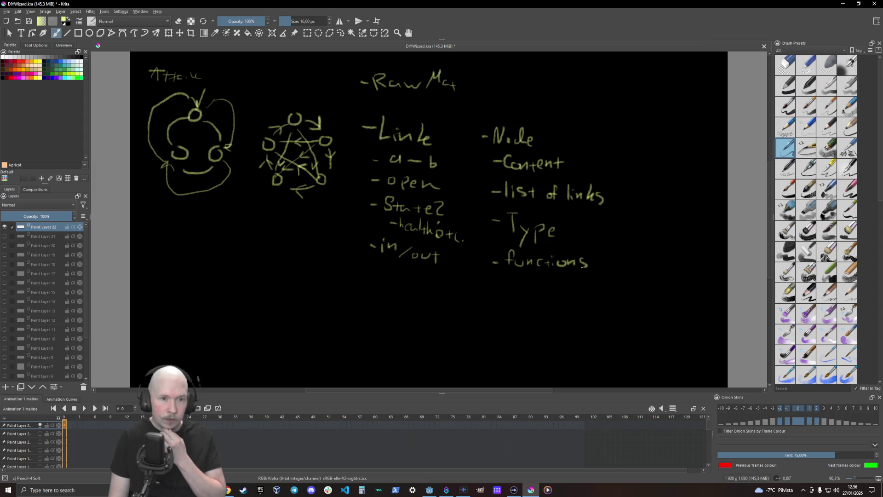
left_click_drag(512, 273, 507, 283)
left_click_drag(503, 279, 609, 294)
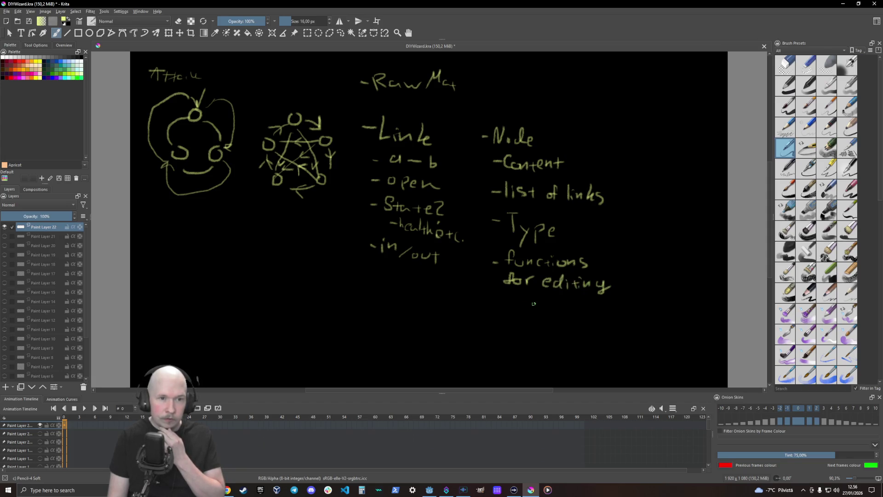
left_click(509, 298)
left_click_drag(522, 309, 544, 313)
left_click_drag(550, 303, 546, 314)
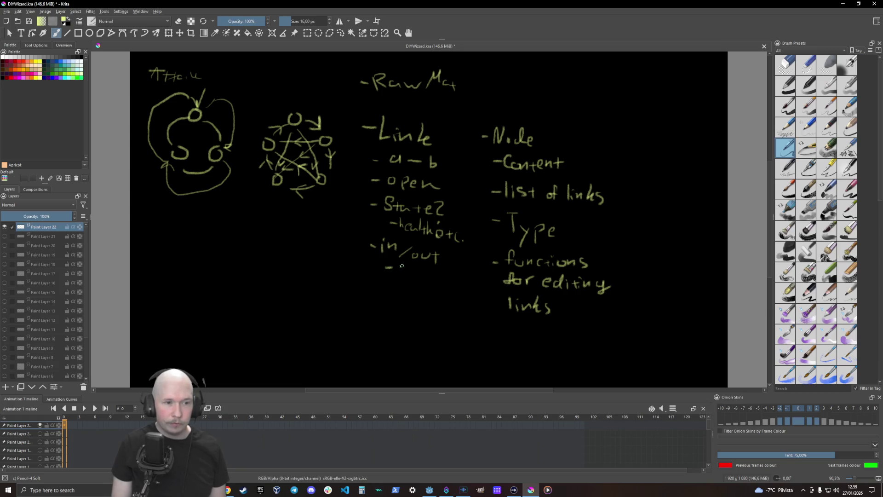
Step: Handwrite '-direction' directly under 'in/out' in the Link column
mouse_move(402, 266)
left_mouse_down()
mouse_move(395, 275)
mouse_move(421, 276)
left_mouse_up()
left_click_drag(426, 274, 477, 276)
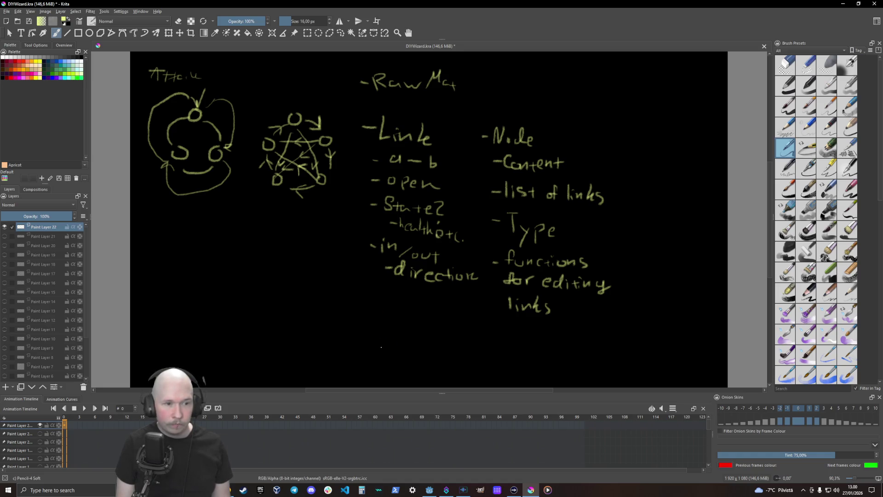
Step: Handwrite '-Both need variables for' beneath the Link and Node lists
left_click_drag(372, 351, 411, 353)
mouse_move(412, 355)
left_mouse_down()
mouse_move(481, 363)
mouse_move(489, 353)
mouse_move(490, 364)
mouse_move(515, 357)
mouse_move(553, 366)
mouse_move(561, 358)
mouse_move(596, 375)
mouse_move(605, 366)
left_mouse_up()
left_click_drag(615, 365, 720, 379)
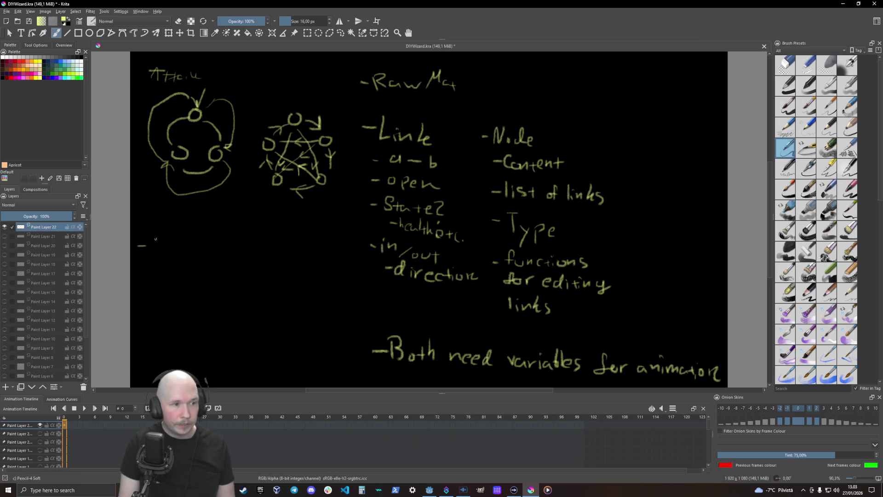
Step: Handwrite '-Pointer to Start Node' under the attack graph sketches on the left
left_click_drag(155, 239, 228, 253)
mouse_move(232, 247)
left_mouse_down()
mouse_move(279, 252)
mouse_move(297, 242)
mouse_move(300, 253)
mouse_move(311, 245)
mouse_move(317, 261)
left_mouse_up()
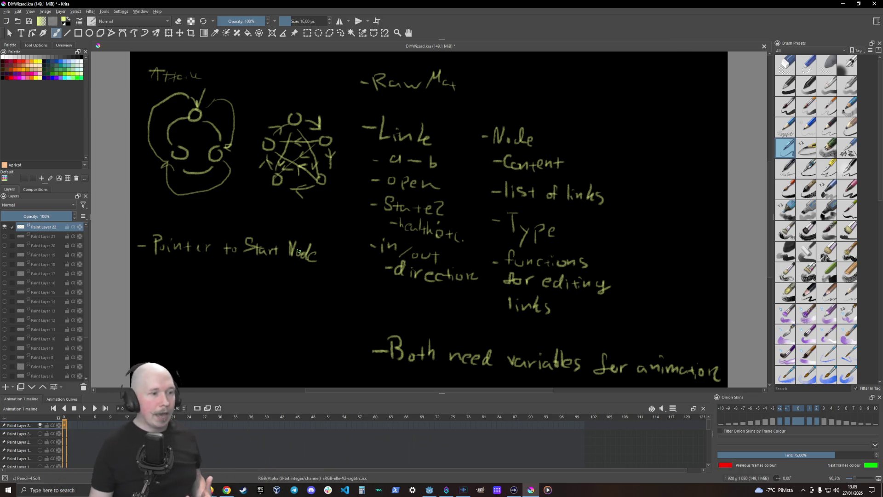
Step: Add Paint Layer 23, hide Paint Layer 22's notes, and begin sketching a standing figure
left_click(5, 387)
left_click(5, 237)
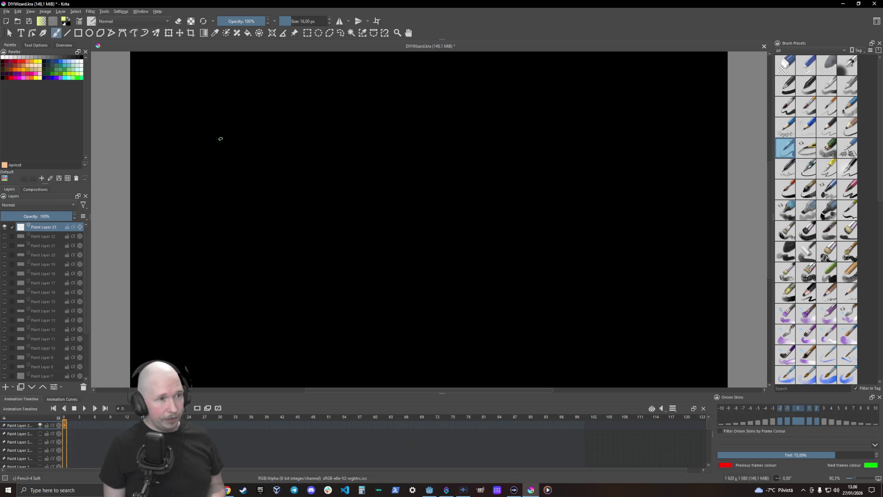
mouse_move(219, 130)
left_mouse_down()
mouse_move(200, 165)
mouse_move(206, 173)
mouse_move(216, 143)
mouse_move(220, 200)
mouse_move(206, 214)
mouse_move(234, 177)
mouse_move(262, 212)
mouse_move(238, 145)
mouse_move(276, 149)
mouse_move(233, 130)
mouse_move(233, 116)
mouse_move(215, 107)
mouse_move(233, 101)
mouse_move(207, 103)
mouse_move(225, 126)
mouse_move(242, 92)
mouse_move(204, 87)
mouse_move(226, 78)
left_mouse_up()
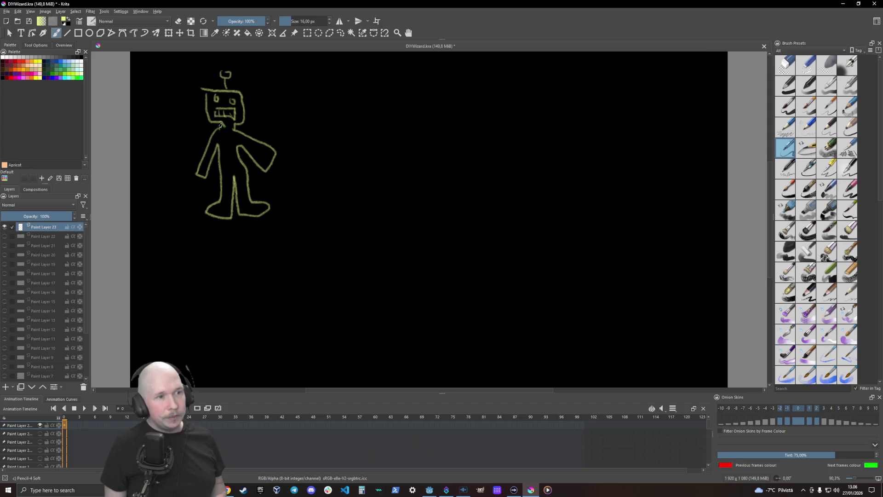
Step: Join the robot's head to its body, add loops for both hands, and a small chest button
left_click_drag(220, 125, 225, 132)
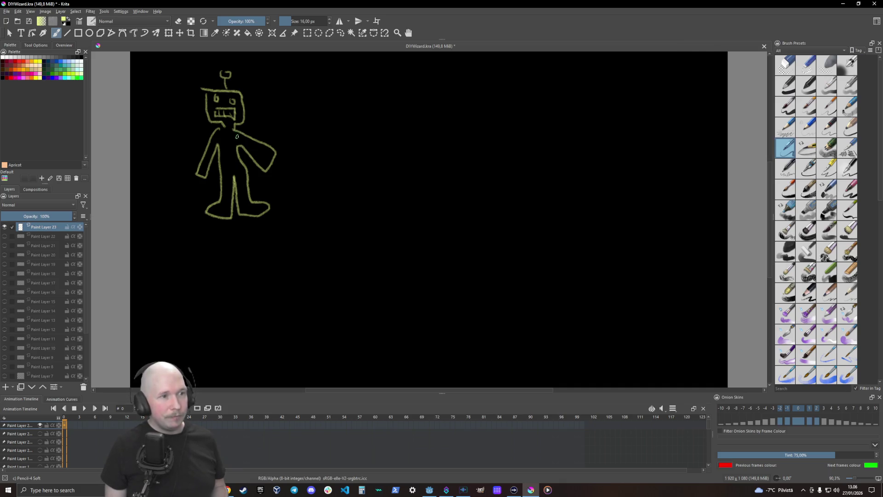
mouse_move(260, 145)
left_mouse_down()
mouse_move(263, 154)
mouse_move(260, 146)
left_mouse_up()
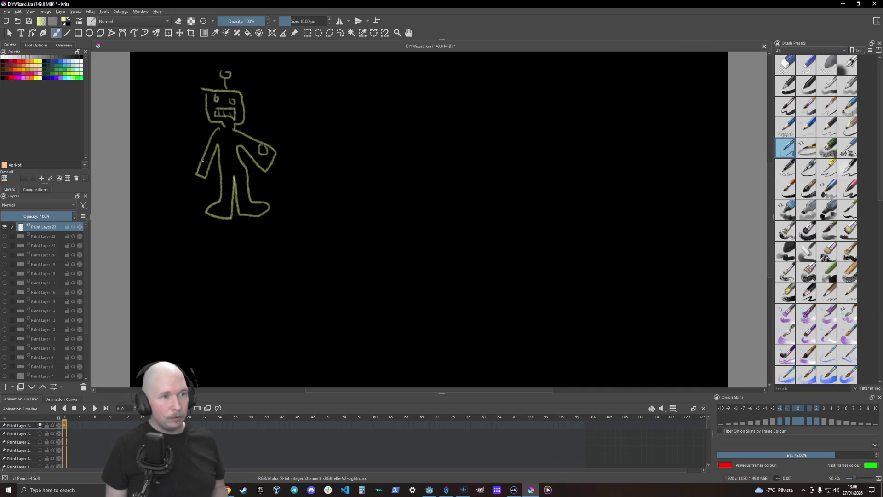
left_click_drag(202, 160, 203, 162)
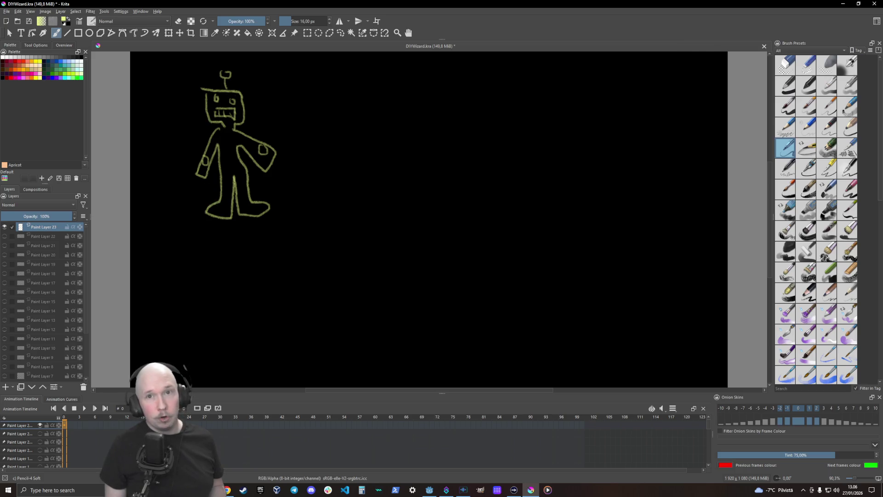
left_click_drag(227, 141, 225, 140)
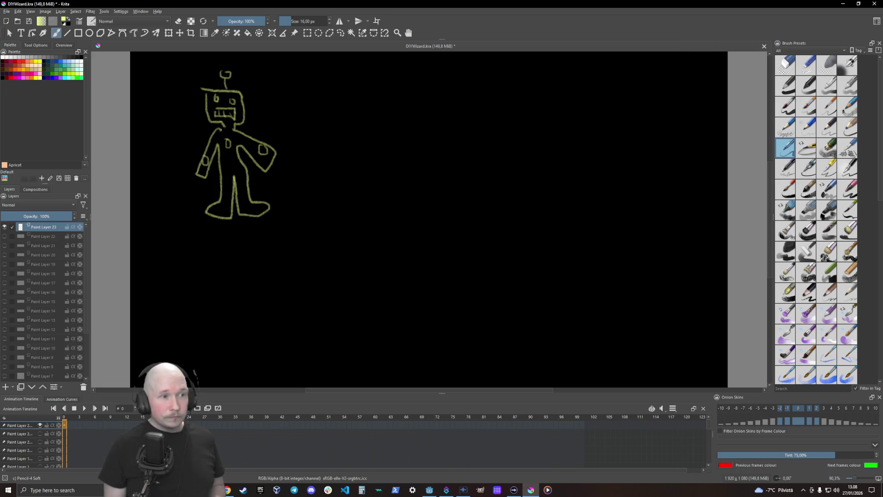
Step: Sketch extra detail strokes on the robot's torso at the neck, shoulder and crotch
mouse_move(220, 130)
left_mouse_down()
mouse_move(222, 143)
mouse_move(239, 141)
left_mouse_up()
left_click_drag(221, 173, 242, 172)
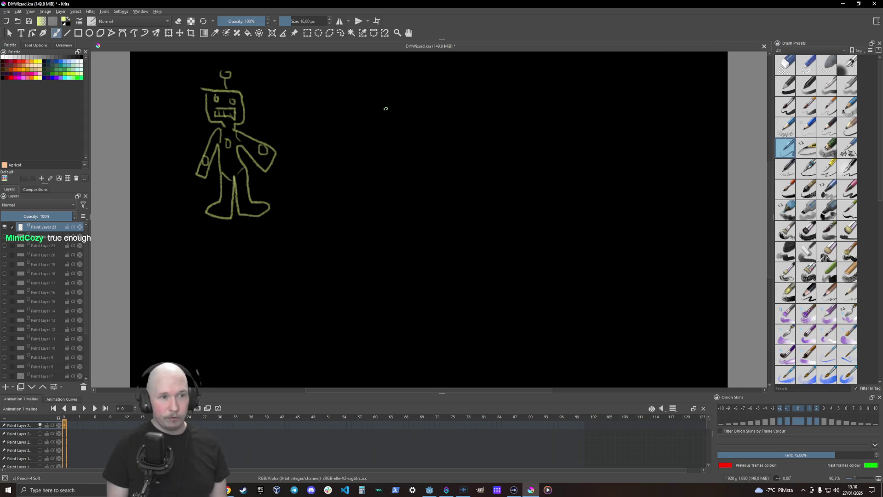
Step: Sketch a spiral with a spiky outline, a cloud beneath it, and small marks beside it
mouse_move(388, 104)
left_mouse_down()
mouse_move(368, 169)
mouse_move(378, 132)
mouse_move(390, 145)
left_mouse_up()
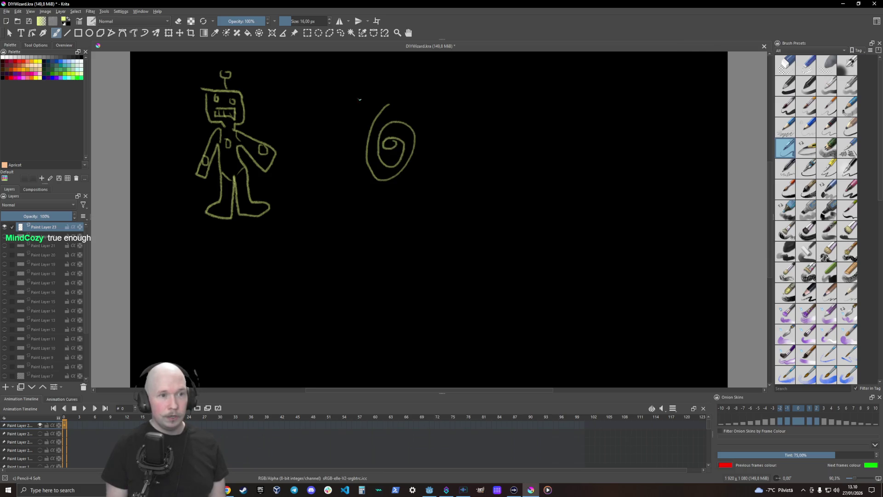
mouse_move(357, 97)
left_mouse_down()
mouse_move(380, 88)
mouse_move(448, 121)
mouse_move(440, 188)
mouse_move(386, 216)
mouse_move(315, 173)
mouse_move(353, 99)
left_mouse_up()
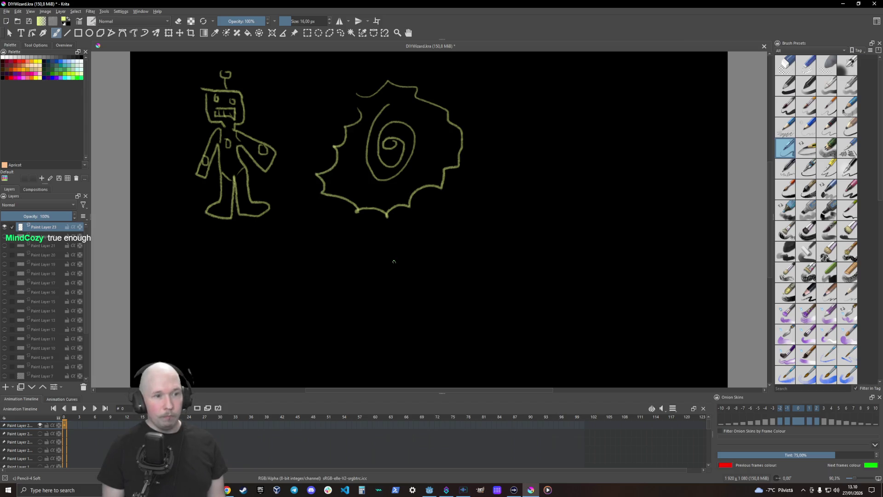
mouse_move(339, 216)
left_mouse_down()
mouse_move(338, 242)
mouse_move(411, 212)
left_mouse_up()
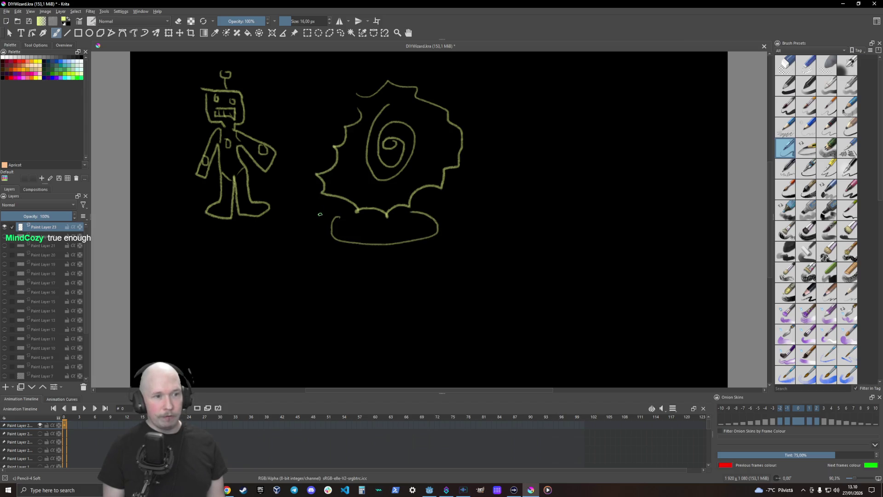
mouse_move(320, 215)
left_mouse_down()
mouse_move(327, 244)
mouse_move(385, 257)
left_mouse_up()
Step: Add a small hook mark to the right of the cloud
left_click_drag(453, 212, 451, 218)
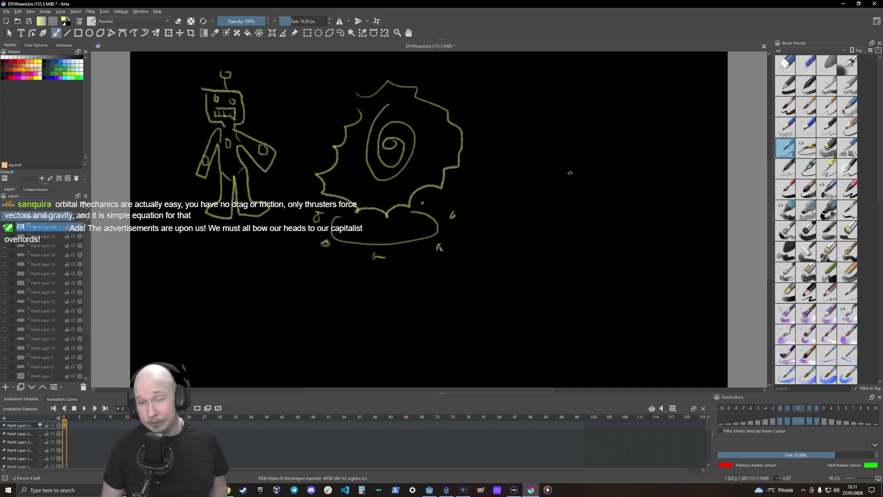
Step: Switch to Paint Layer 22 to show the Link and Node notes again
key("Page_Down")
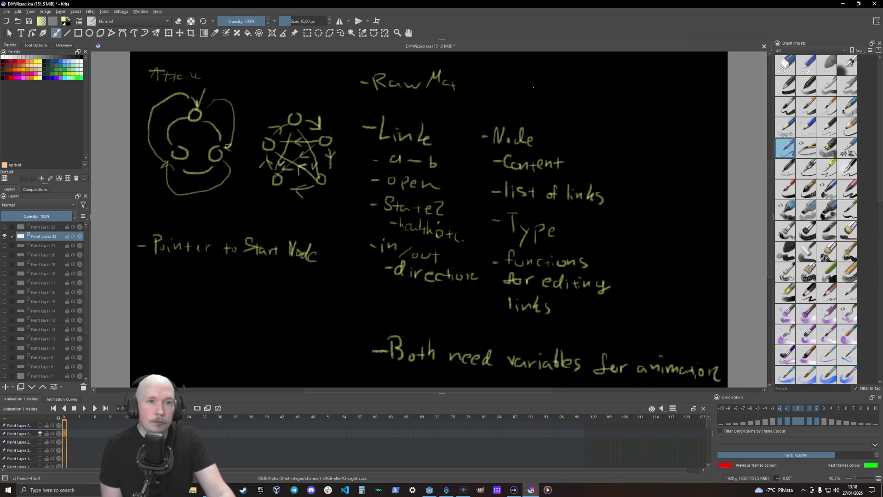
Step: Write '-Need new Class SpellState' top right, then label the star graph's top node 'SS' with an arrow
left_click_drag(533, 88, 717, 85)
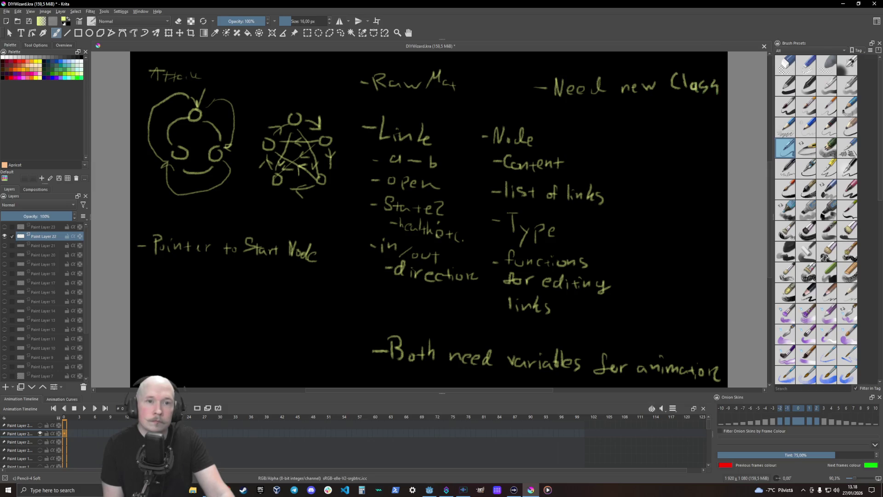
mouse_move(604, 109)
left_mouse_down()
mouse_move(607, 120)
mouse_move(635, 120)
mouse_move(643, 106)
mouse_move(656, 120)
mouse_move(687, 113)
mouse_move(698, 121)
left_mouse_up()
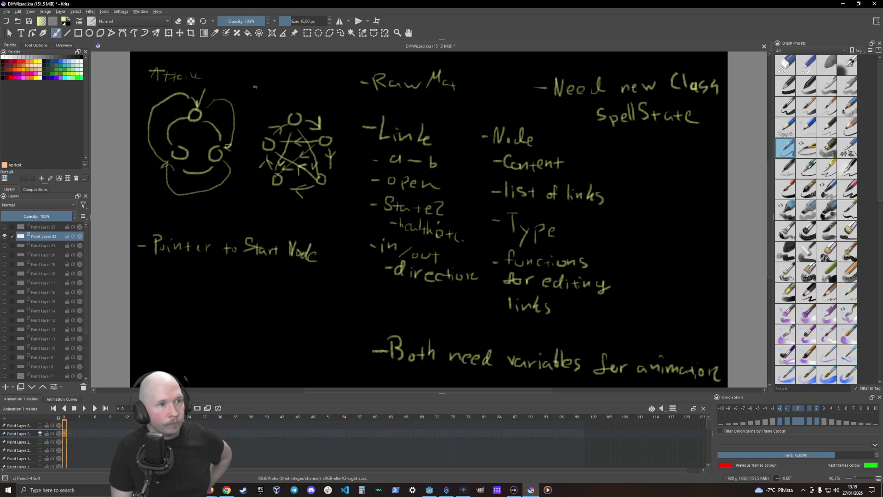
mouse_move(260, 86)
left_mouse_down()
mouse_move(253, 93)
mouse_move(287, 89)
mouse_move(289, 103)
mouse_move(294, 98)
left_mouse_up()
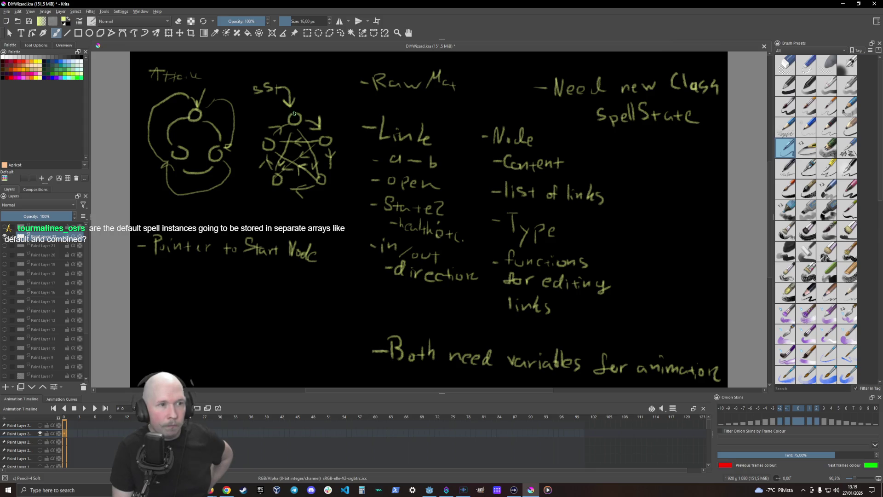